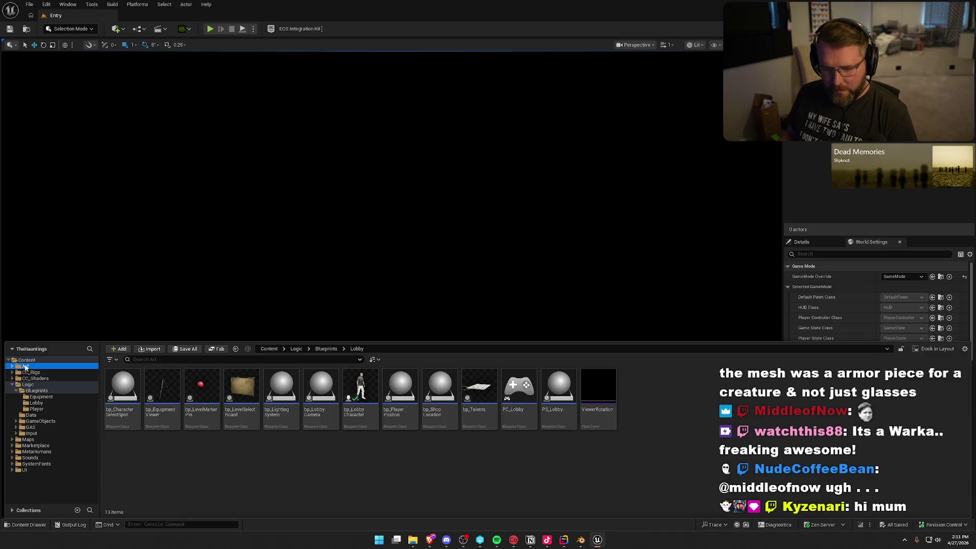
- In Cosmetics, reimport GeneralGlasses from a new file without regenerating the skeleton, and save
double_click(125, 389)
left_click(131, 391)
double_click(130, 391)
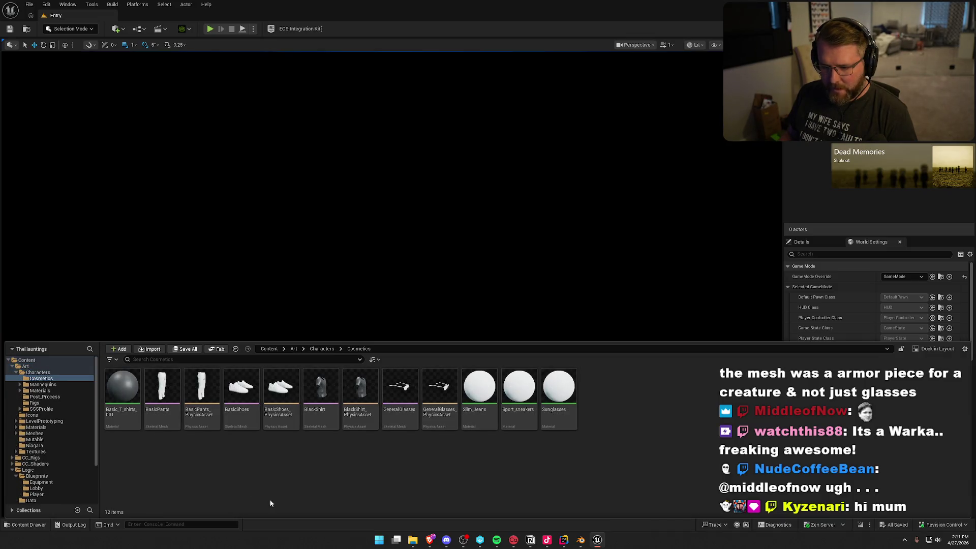
right_click(400, 402)
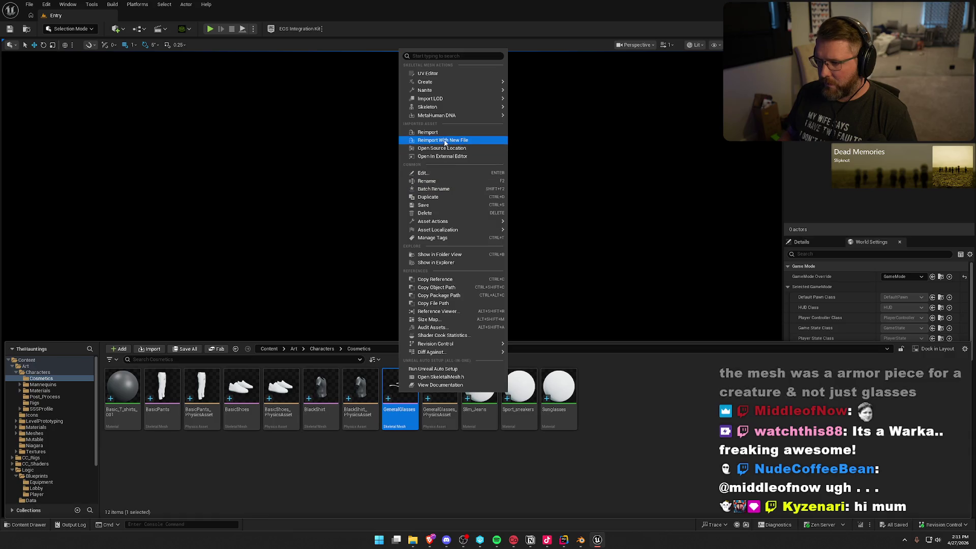
left_click(445, 134)
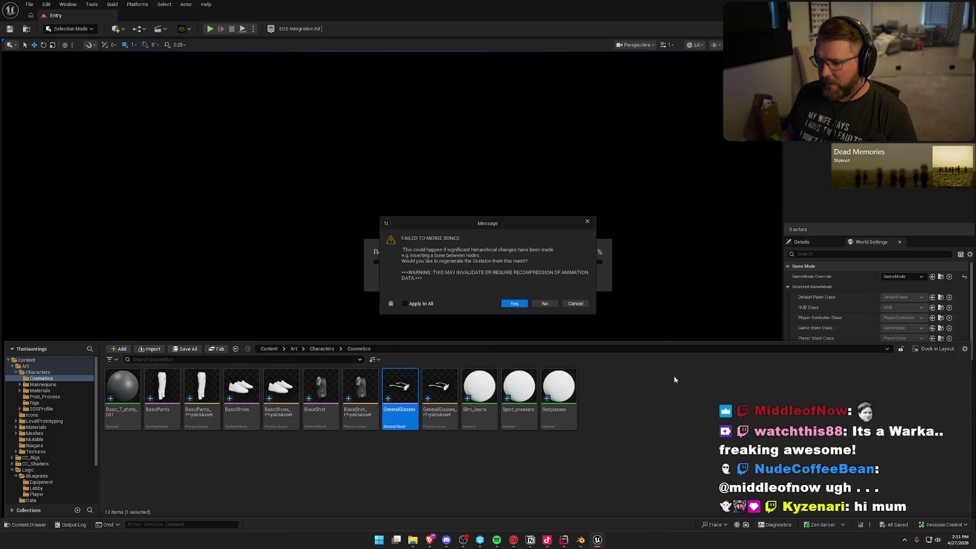
left_click(544, 304)
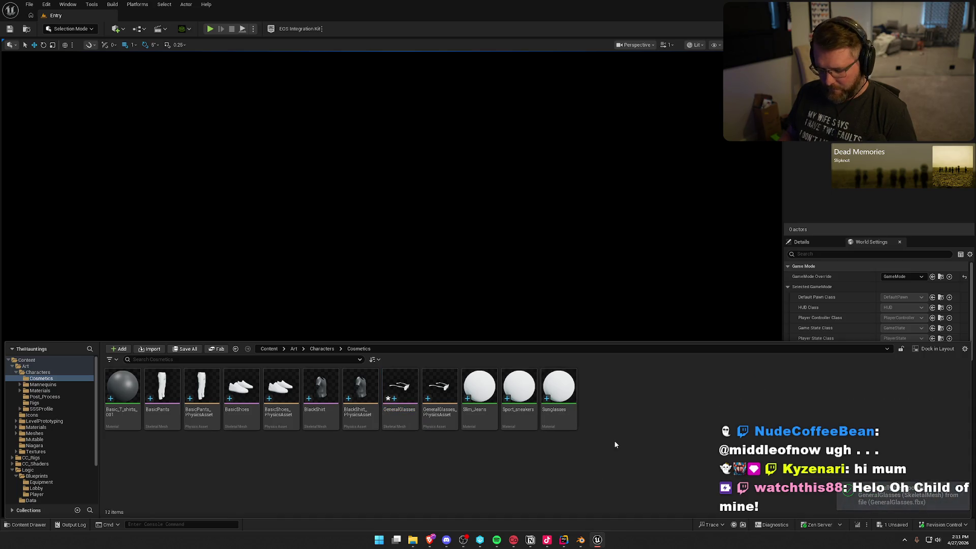
key("ctrl+s")
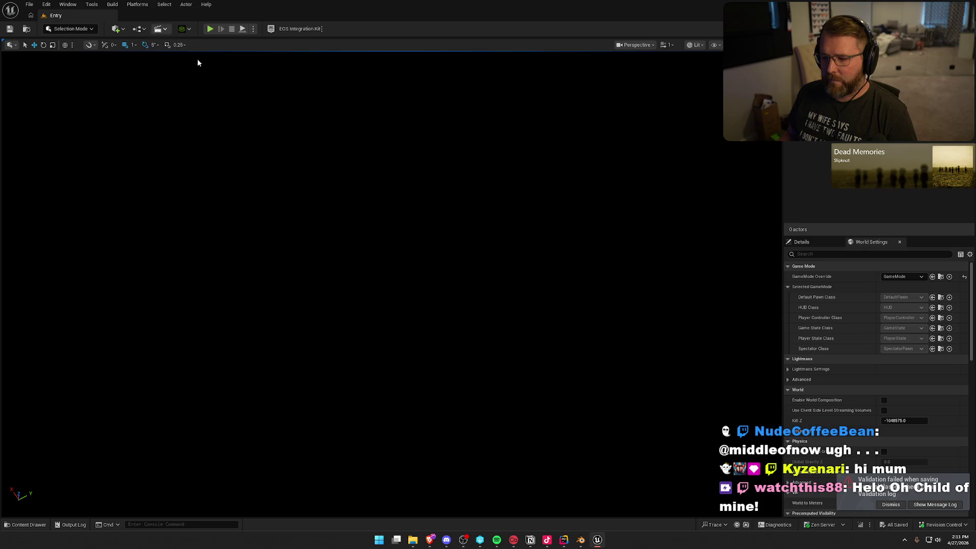
- Select GeneralGlasses, its physics asset and Sunglasses, and delete them
key("ctrl+space")
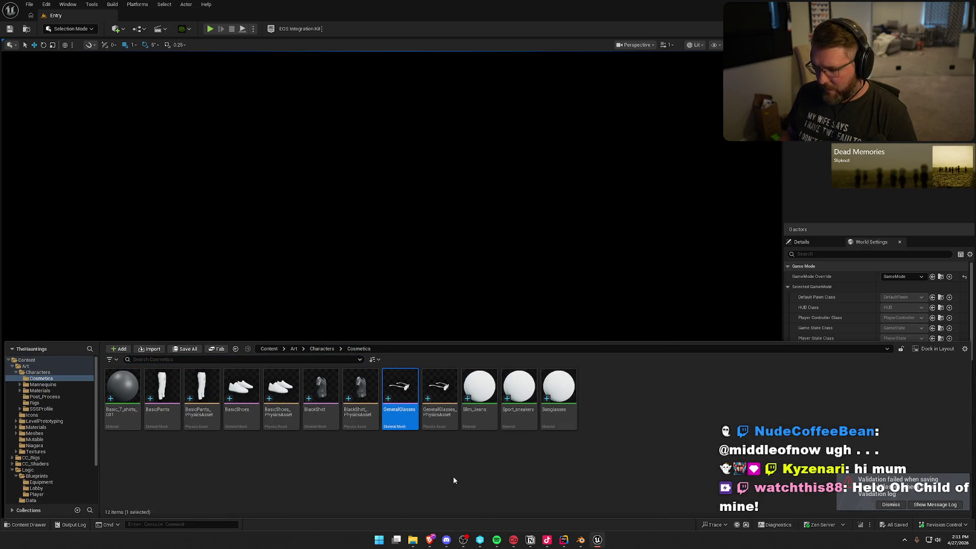
left_click(437, 416, "ctrl")
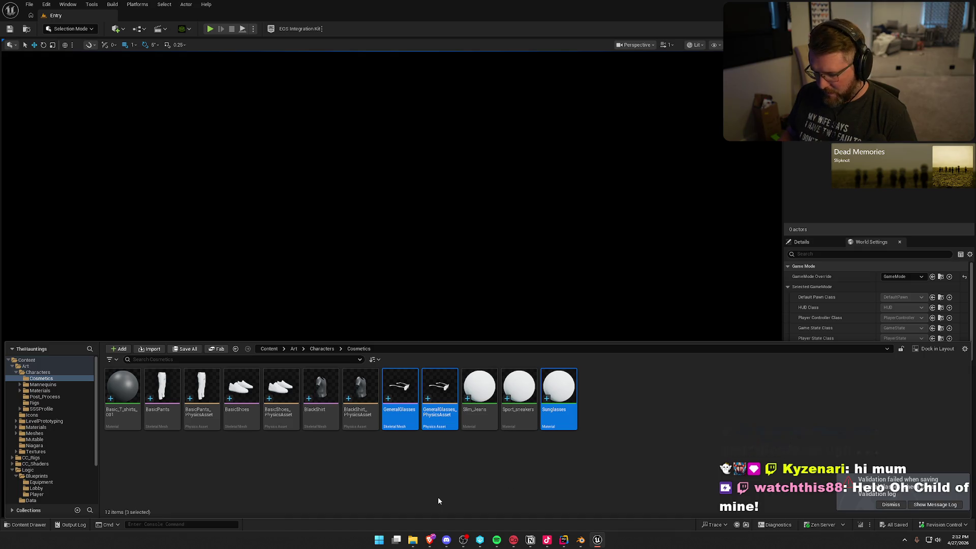
key("Delete")
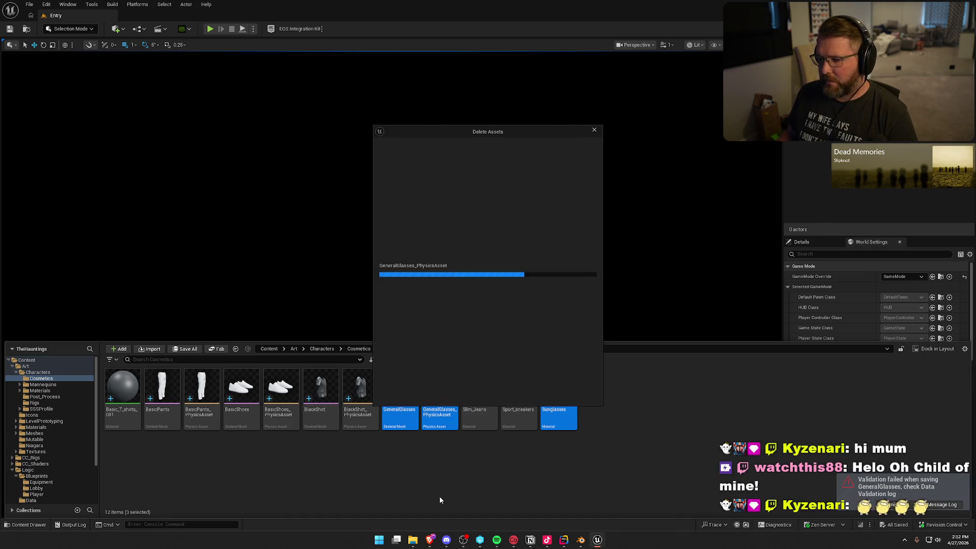
- Force-delete the old glasses assets and import the GeneralGlasses FBX onto TestMale_Skeleton
left_click(488, 393)
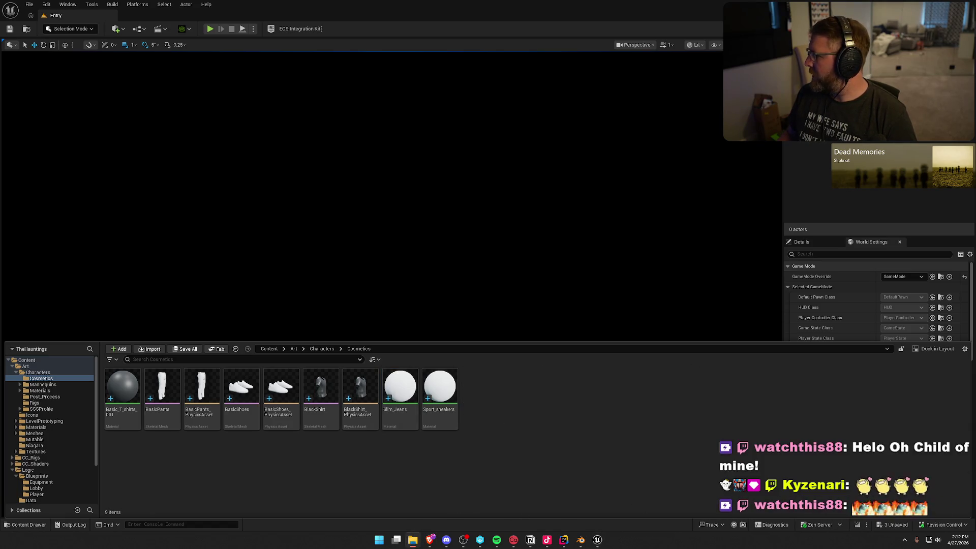
left_click_drag(718, 425, 530, 425)
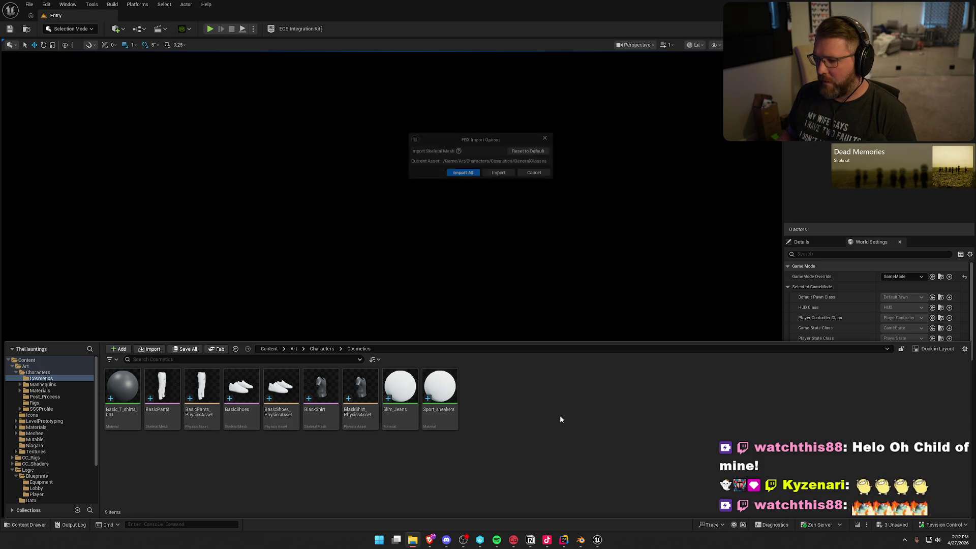
left_click(512, 205)
scroll(567, 297, "down", 3)
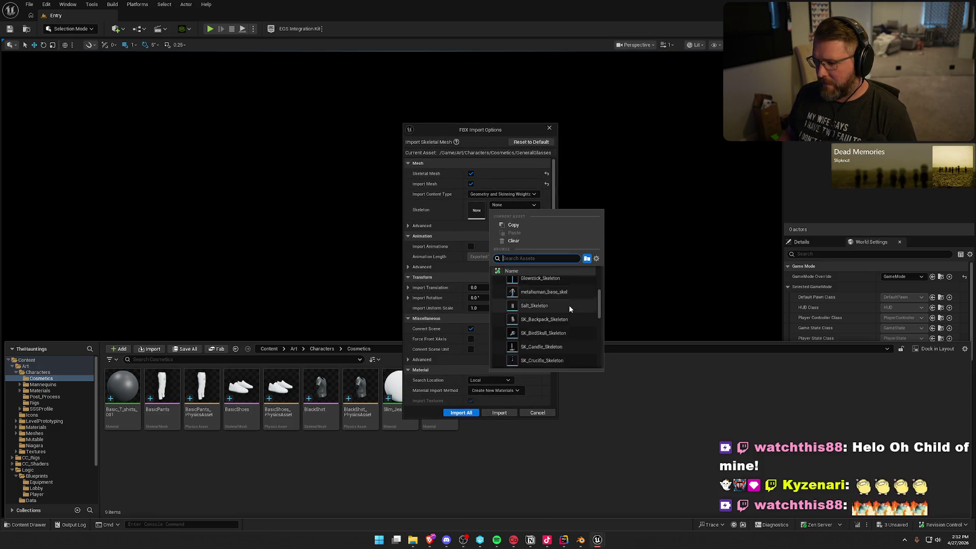
scroll(572, 307, "down", 5)
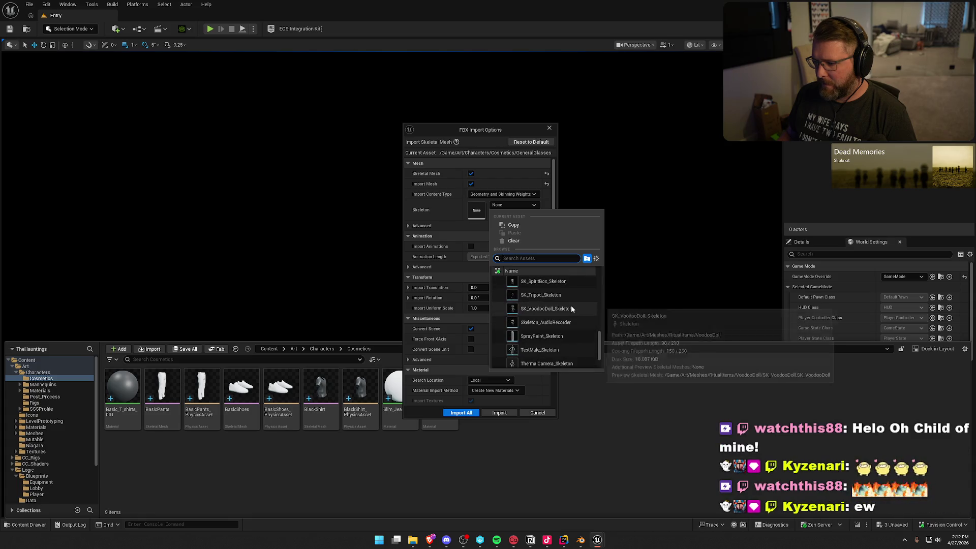
left_click(547, 326)
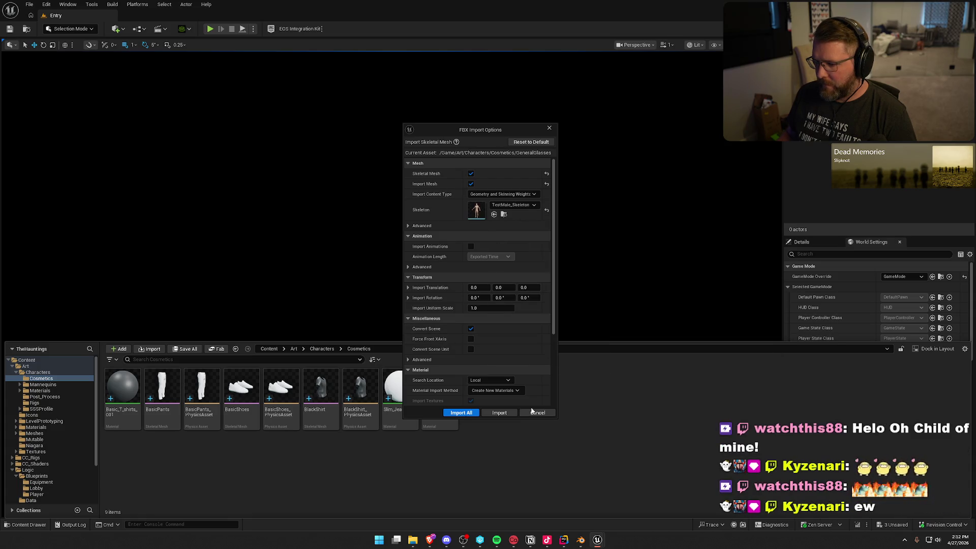
- Import all, decline the bone merge warning, and save all new assets
left_click(476, 413)
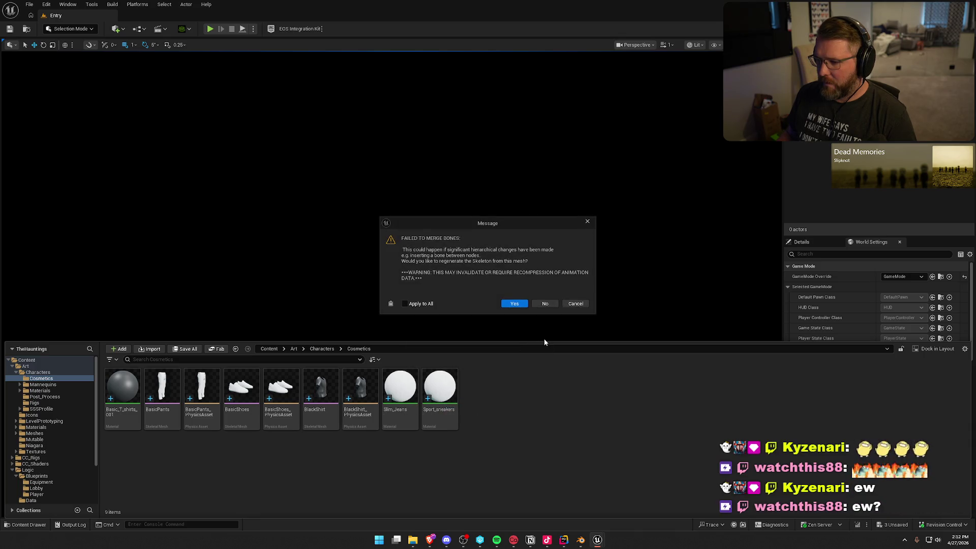
left_click(543, 303)
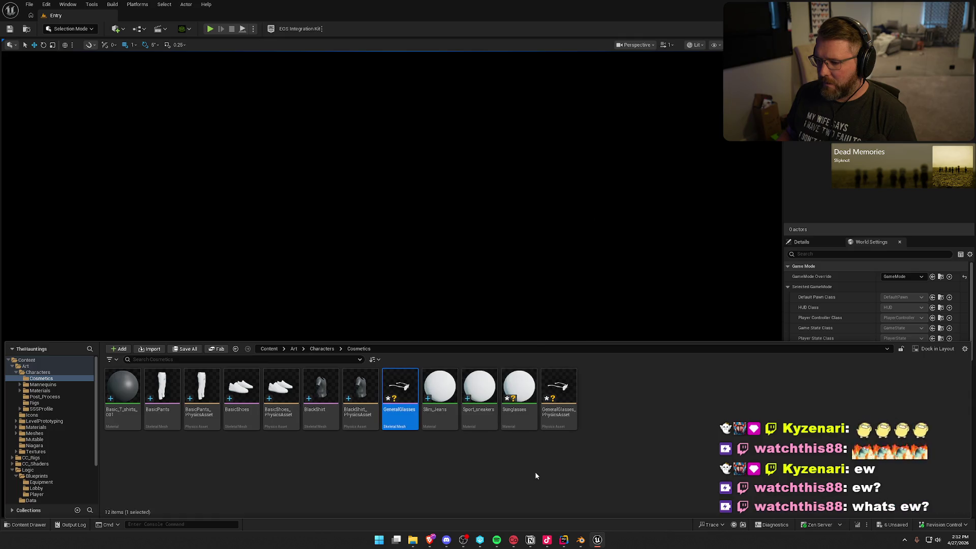
left_click(457, 468)
key("ctrl+shift+s")
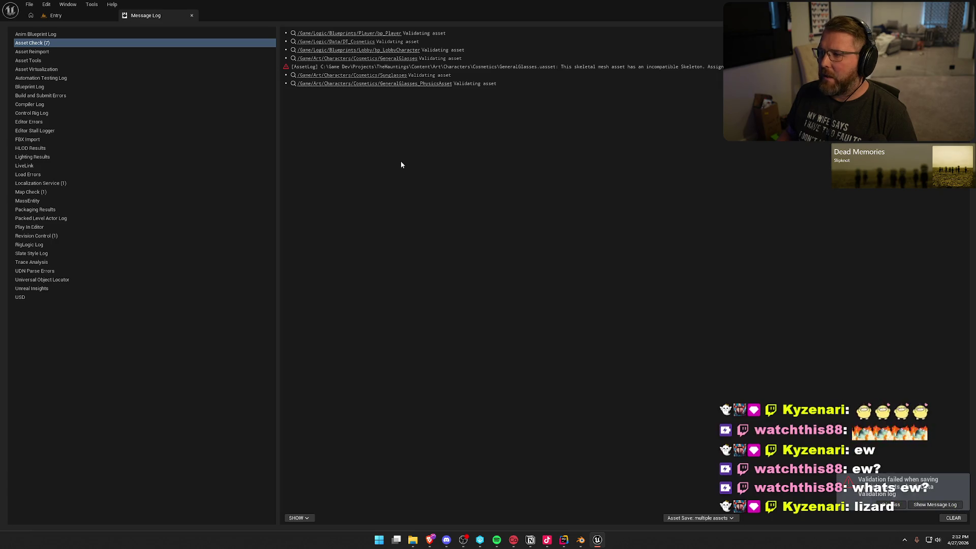
- Close the message log and open the BlackShirt mesh in its editor
left_click(191, 16)
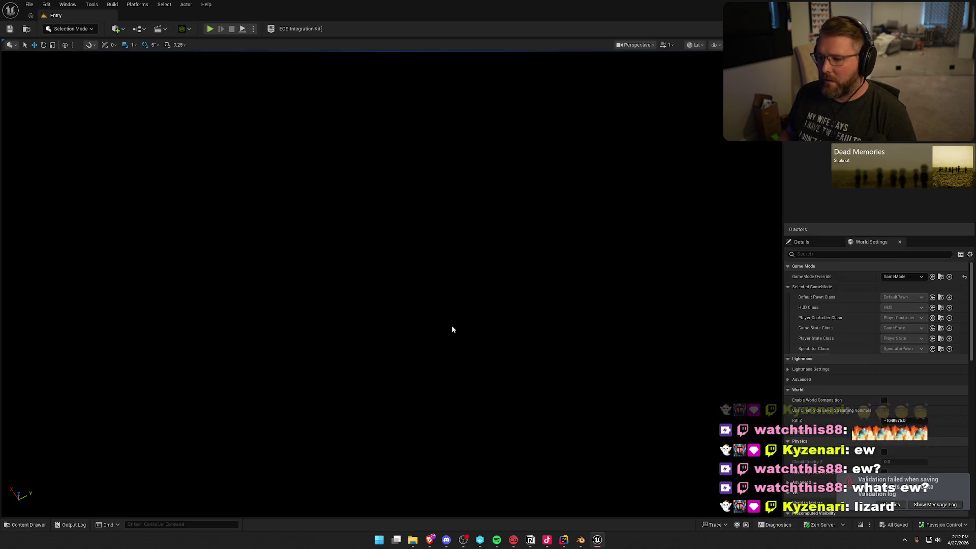
key("ctrl+space")
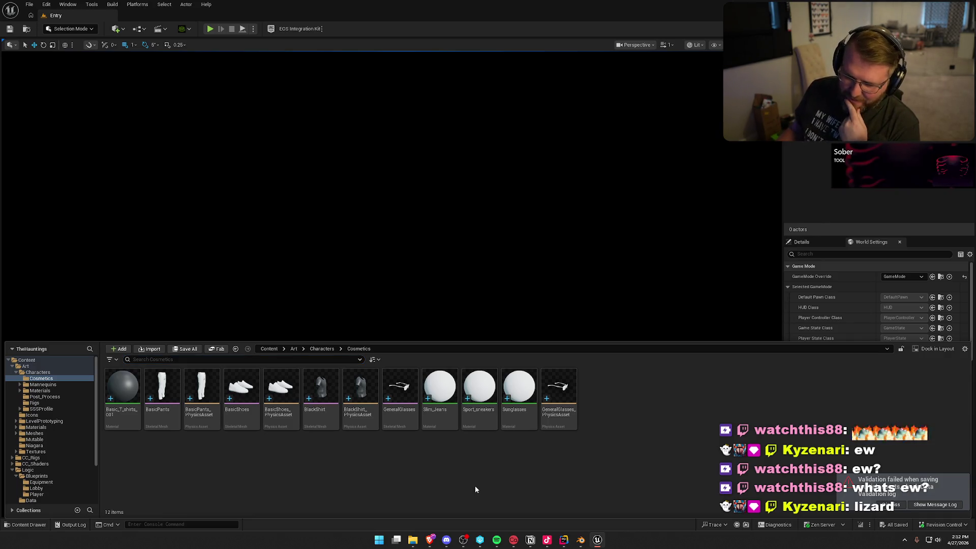
left_click(329, 392)
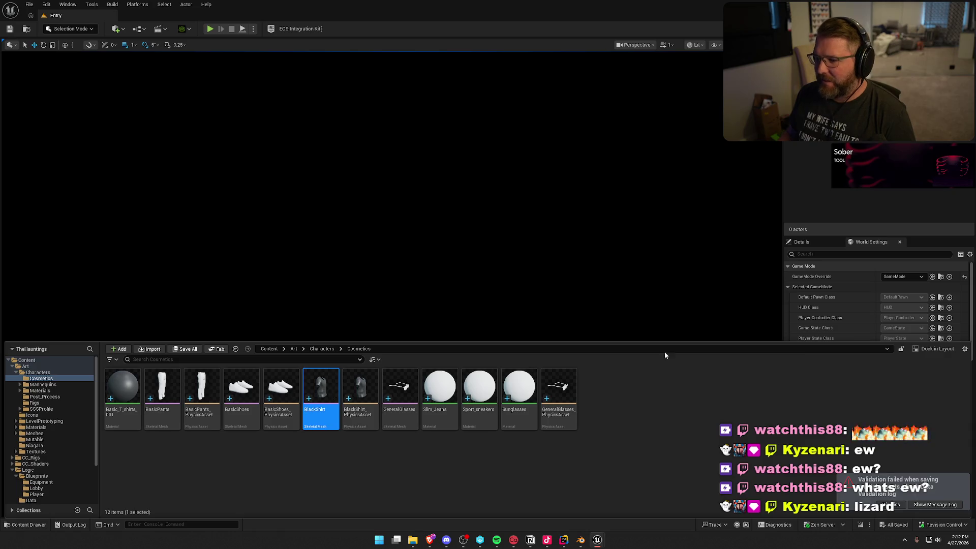
key("ctrl+space")
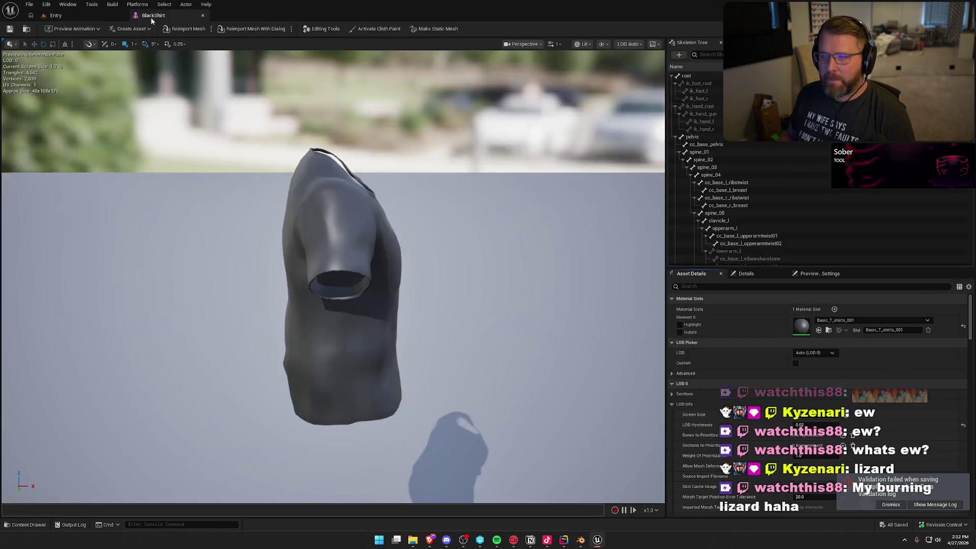
- Inspect BlackShirt's sunglasses bones down to sunglasses_1_export, then return to the Entry level
scroll(789, 182, "down", 5)
scroll(789, 182, "down", 2)
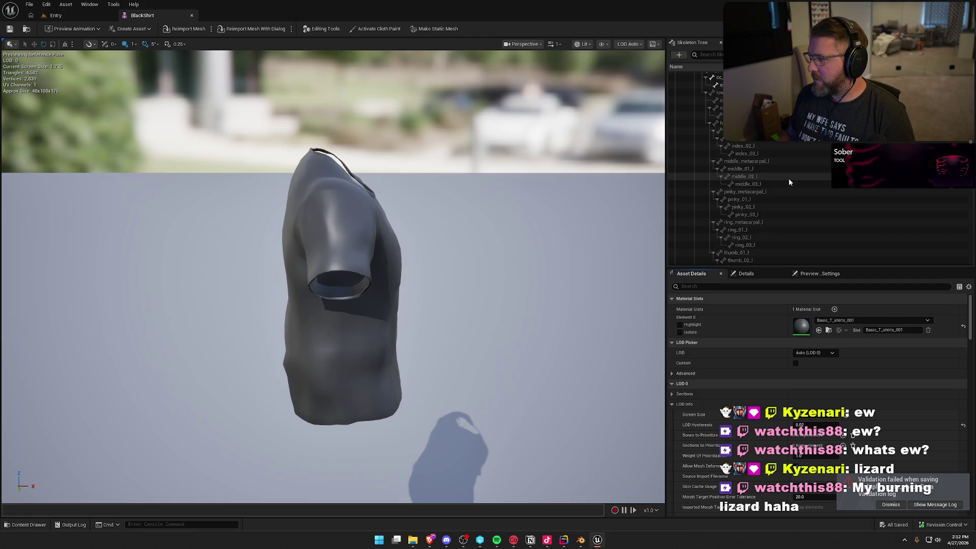
scroll(789, 182, "down", 3)
scroll(789, 181, "down", 10)
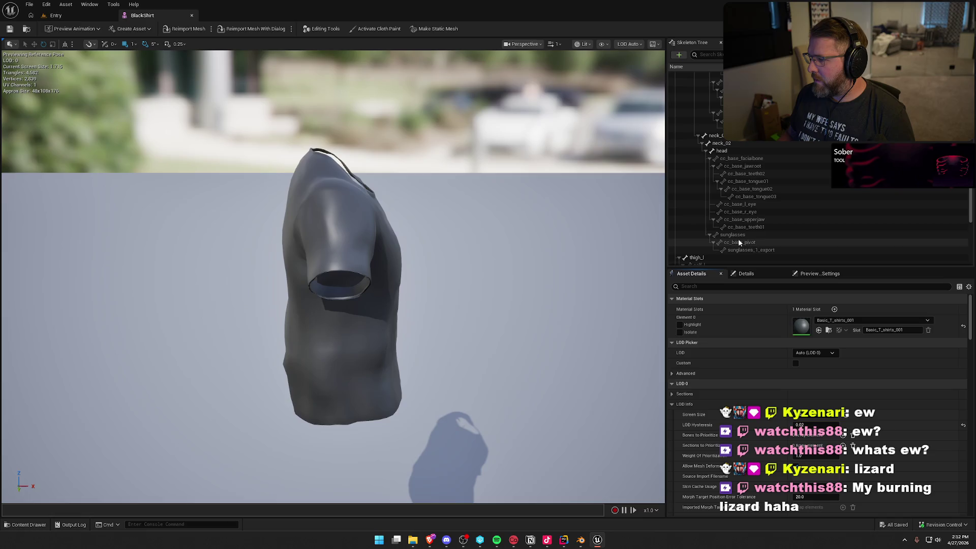
left_click(737, 235)
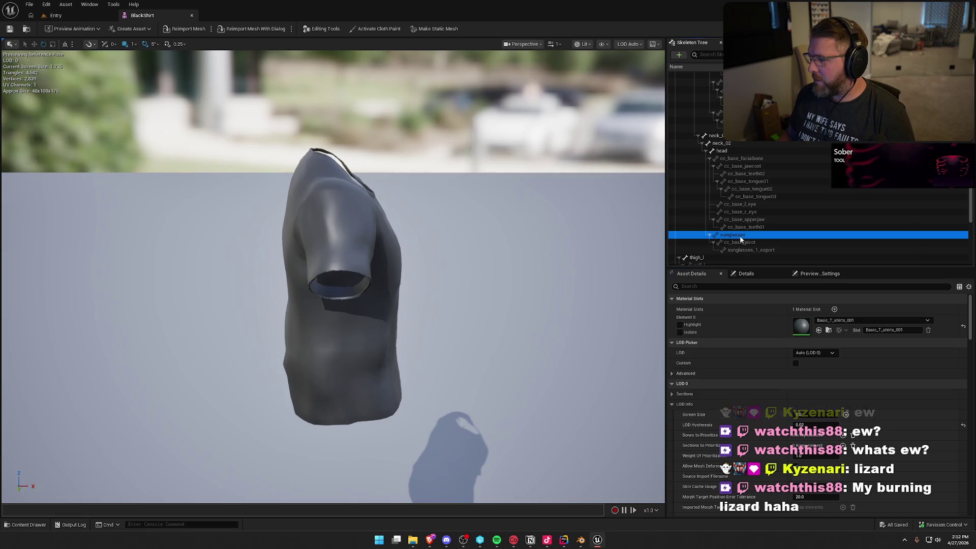
left_click(487, 205)
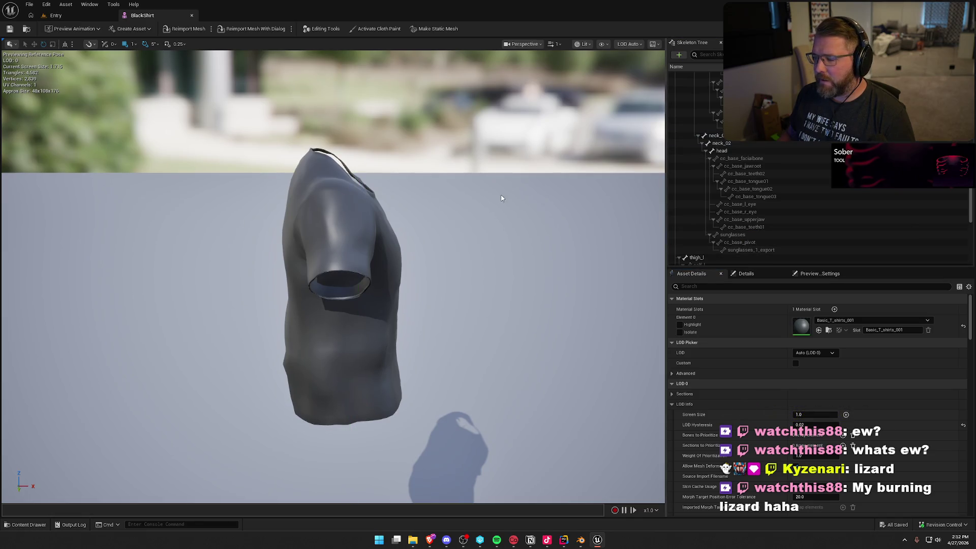
left_click(731, 237)
left_click(741, 250, "shift")
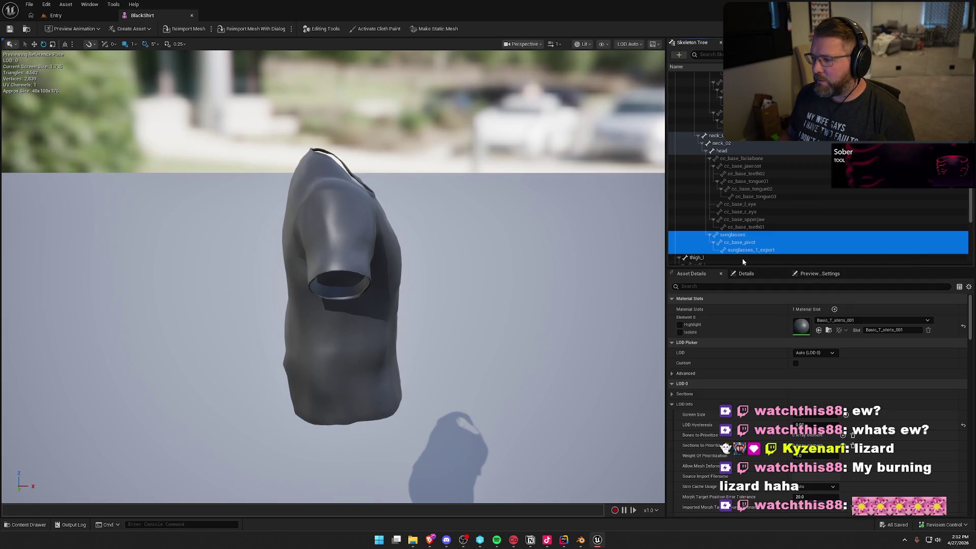
left_click(53, 16)
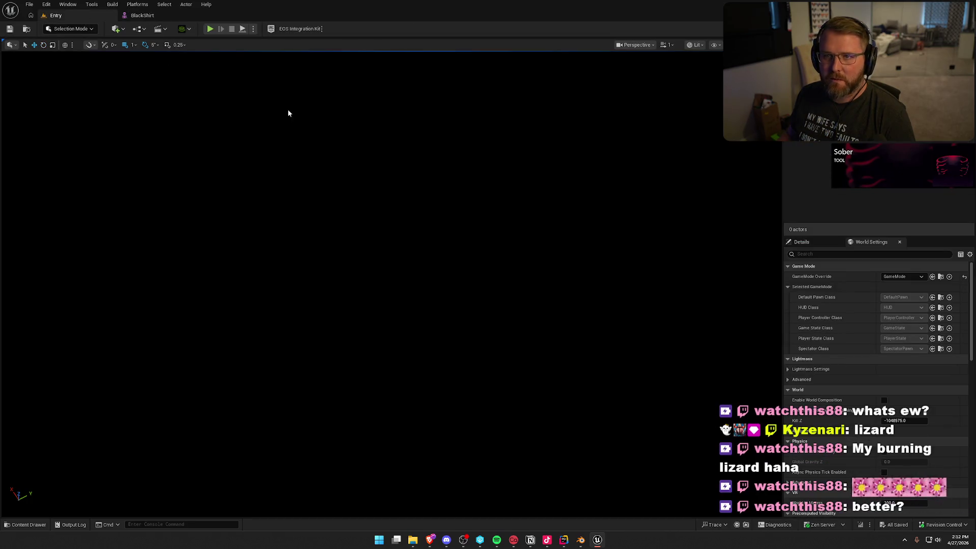
- Close the BlackShirt skeletal mesh editor tab
left_click(165, 15)
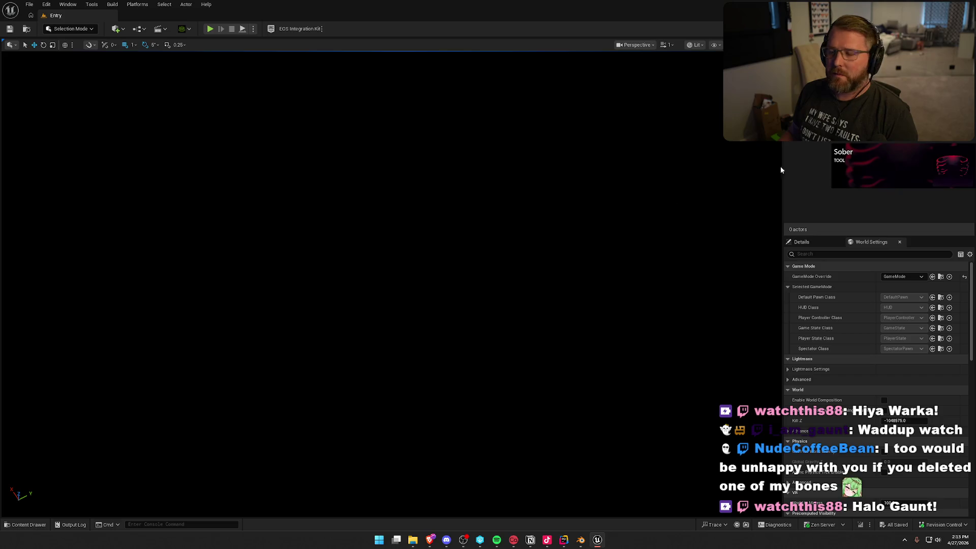
- In Blender, cycle the sunglasses through Weight Paint and Edit Mode
left_click(587, 546)
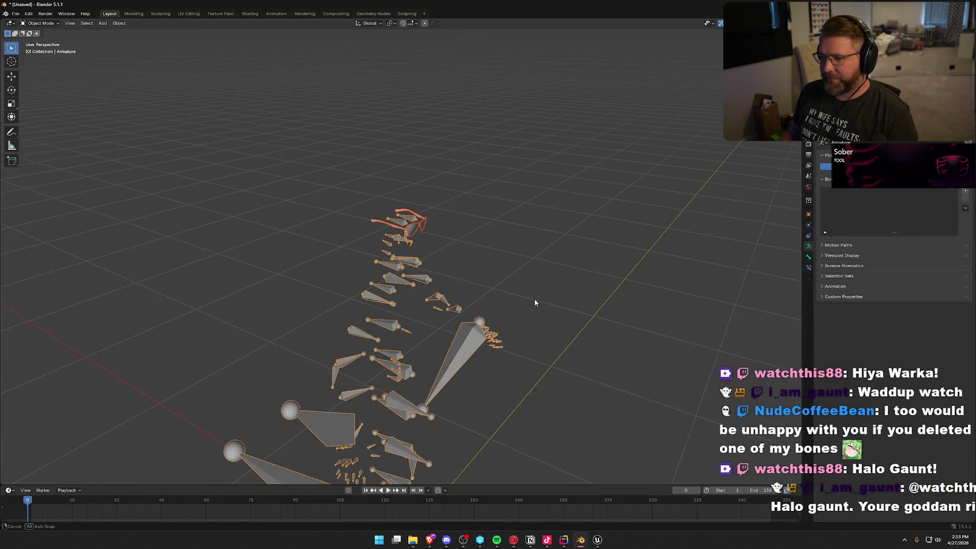
scroll(526, 258, "up", 3)
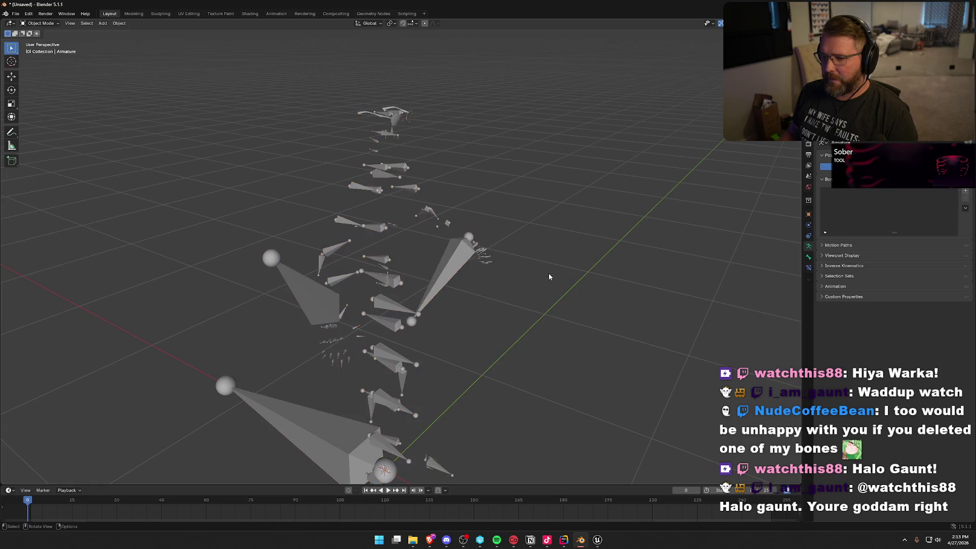
key("ctrl+Tab")
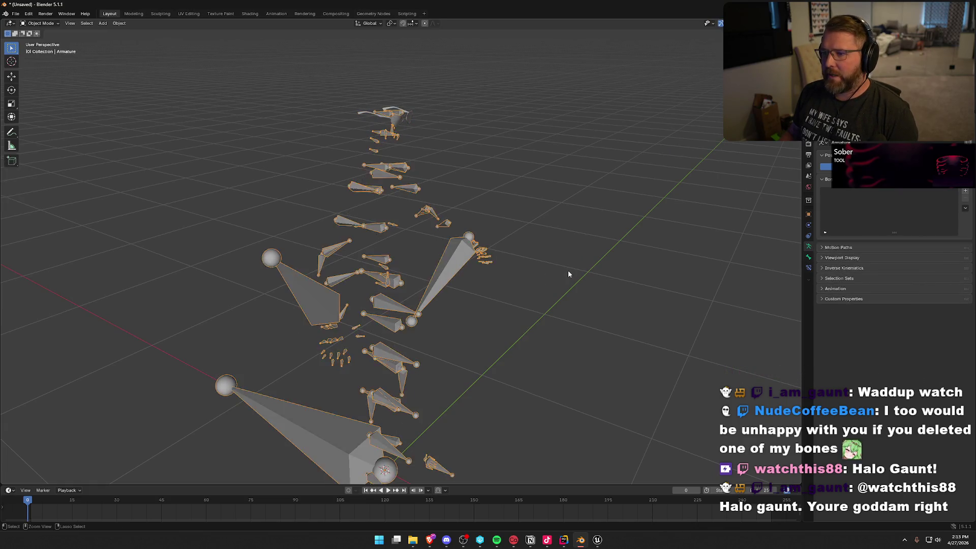
key("ctrl+Tab")
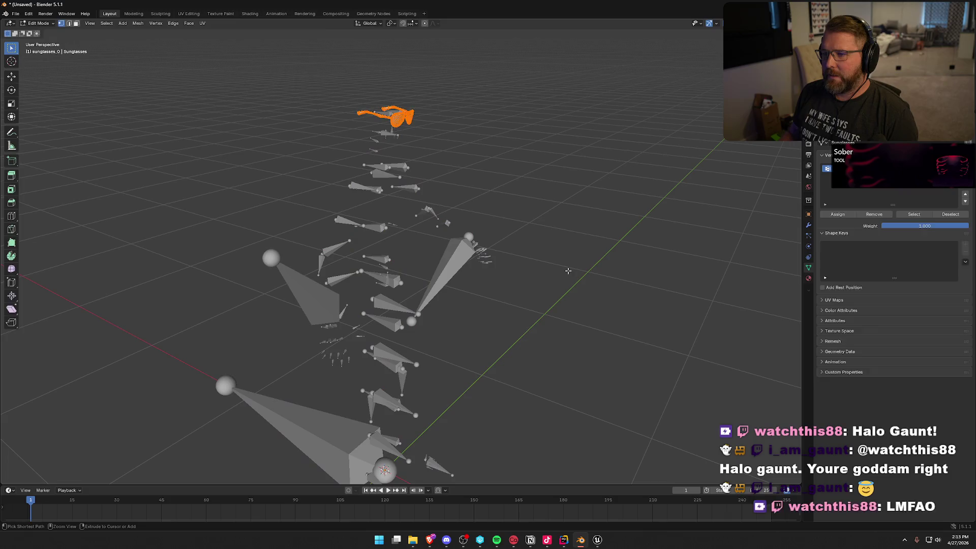
key("ctrl+Tab")
key("Tab")
key("Tab")
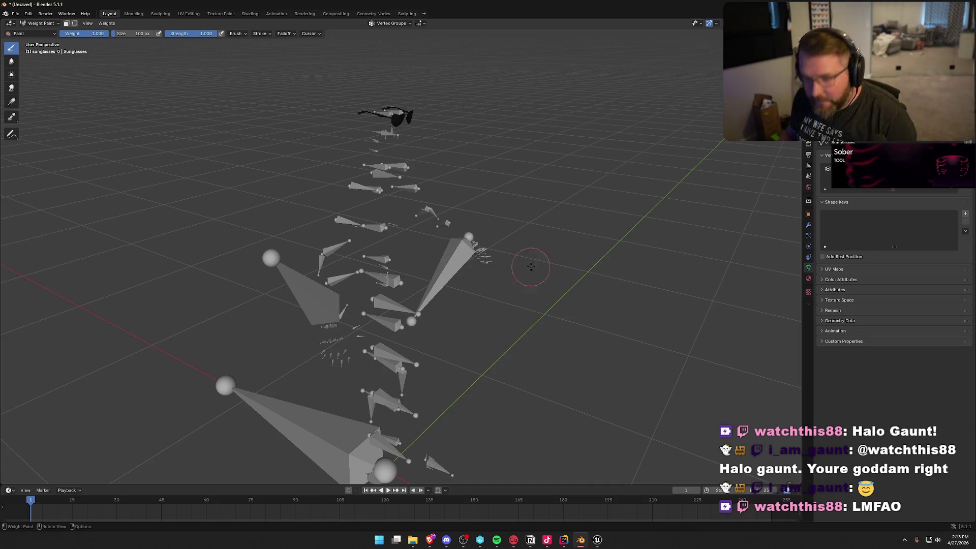
- Open and close the File menu, then put the sunglasses back in Object Mode
left_click(16, 14)
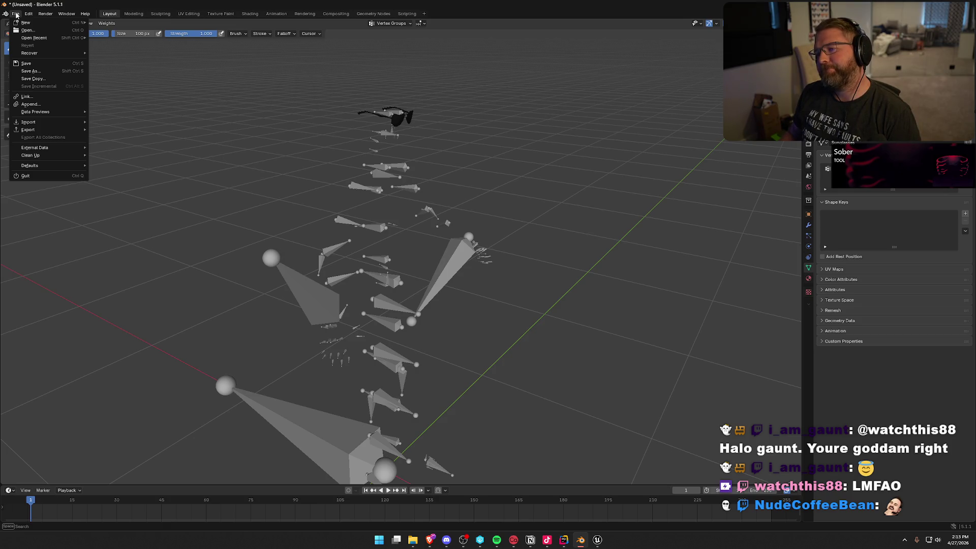
left_click(281, 189)
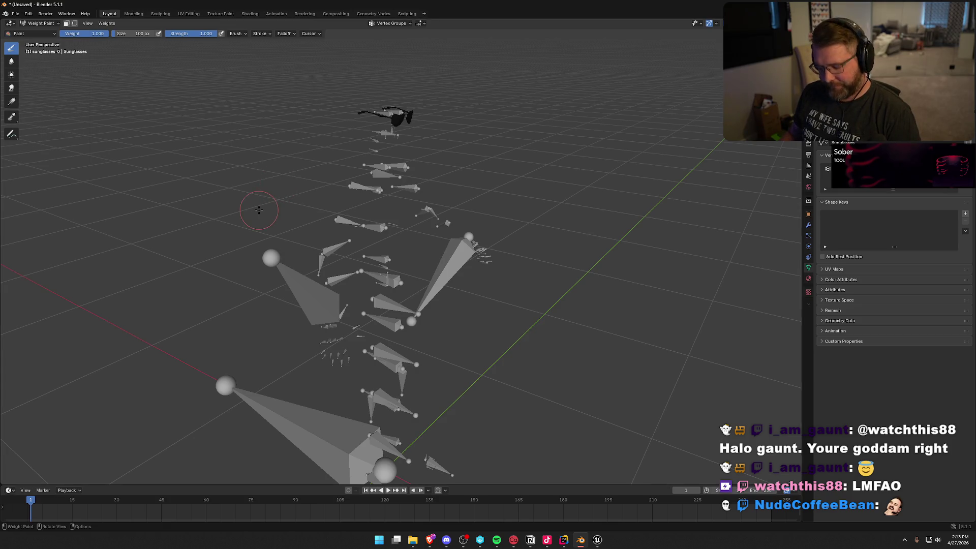
left_click(39, 23)
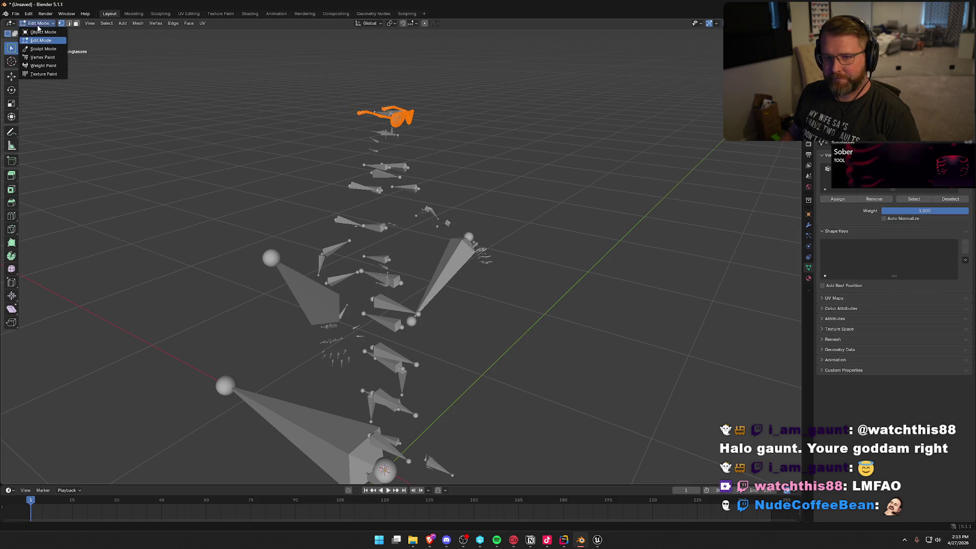
left_click(41, 32)
- Select all objects and delete them
key("a")
key("x")
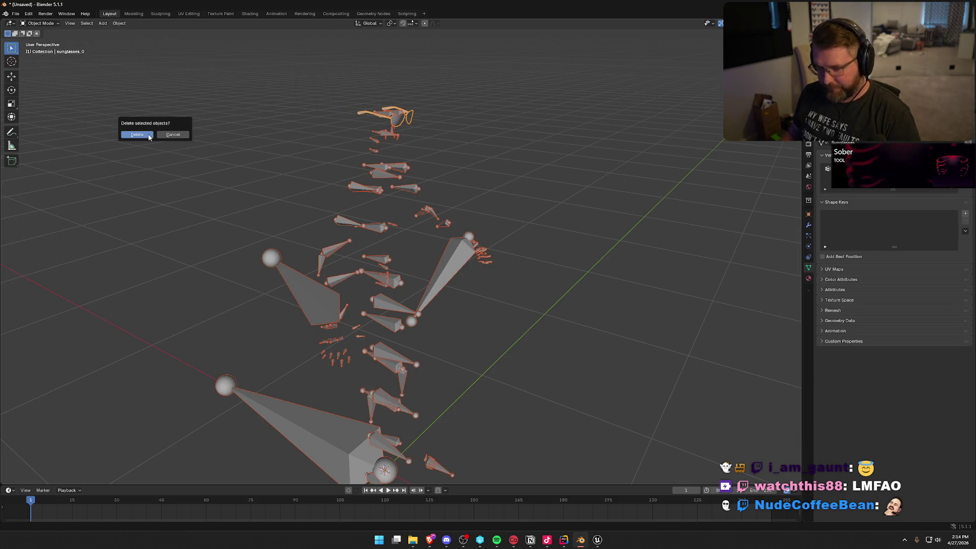
left_click(136, 135)
- Import TestMale_Clothed.fbx from the Characters folder
left_click(15, 13)
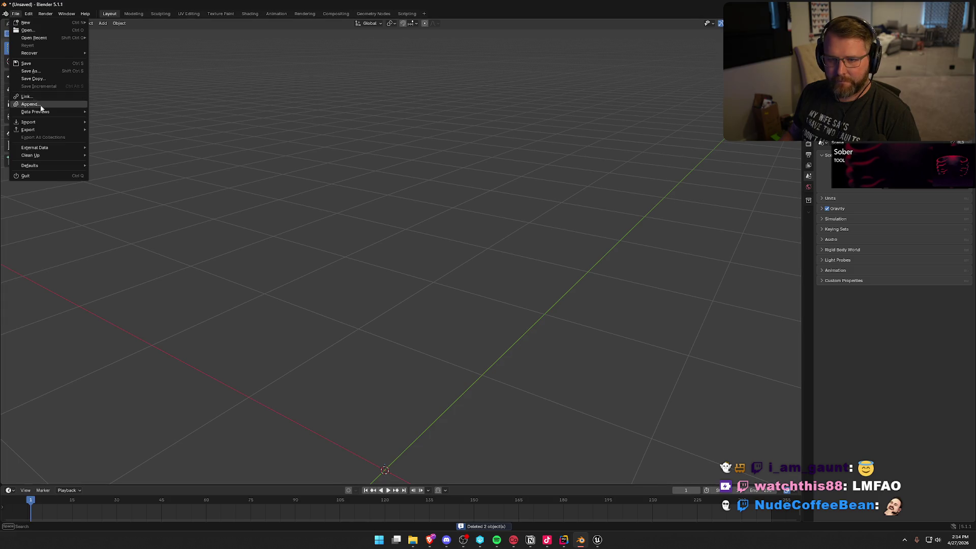
mouse_move(51, 130)
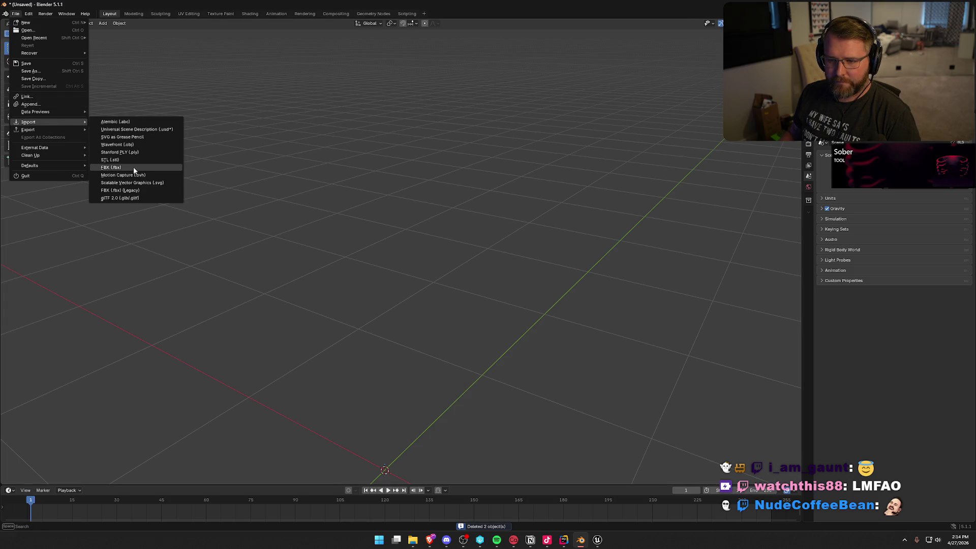
left_click(129, 176)
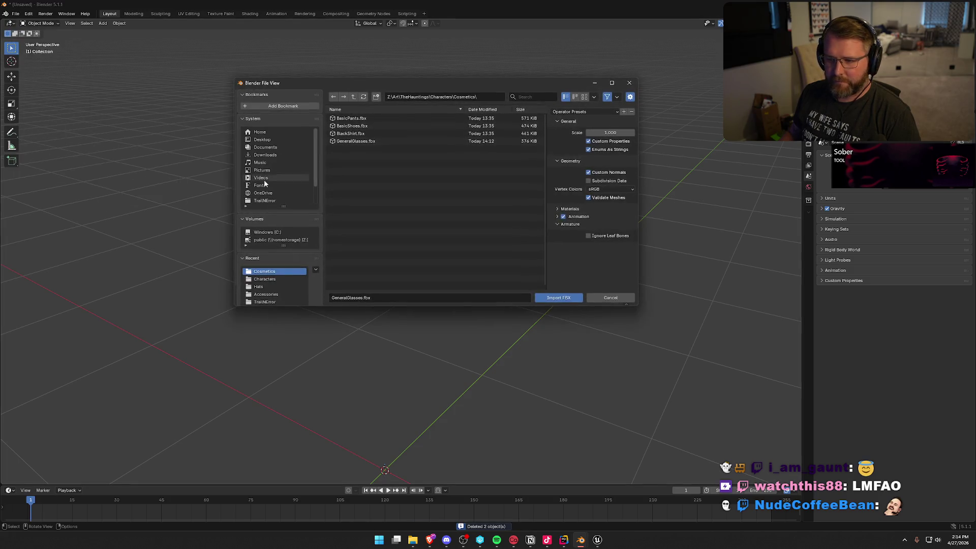
left_click(354, 96)
double_click(356, 156)
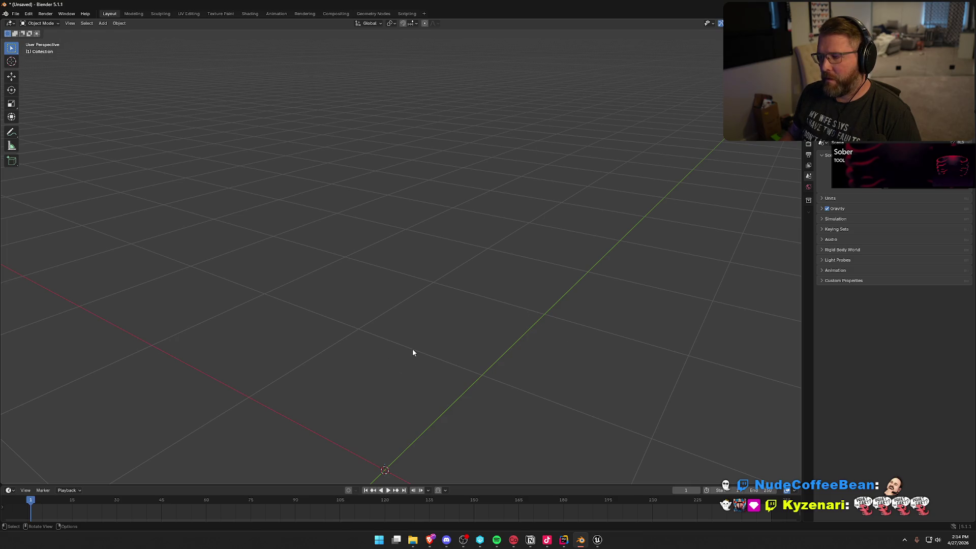
- Rotate the character 90° about Z, view it from the front, and select its t-shirt
scroll(507, 260, "down", 5)
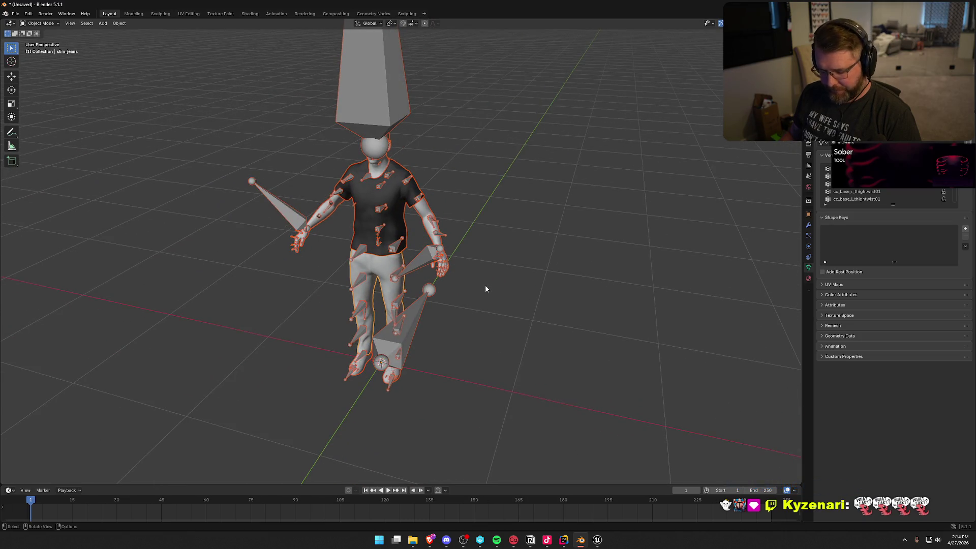
type("arz-90")
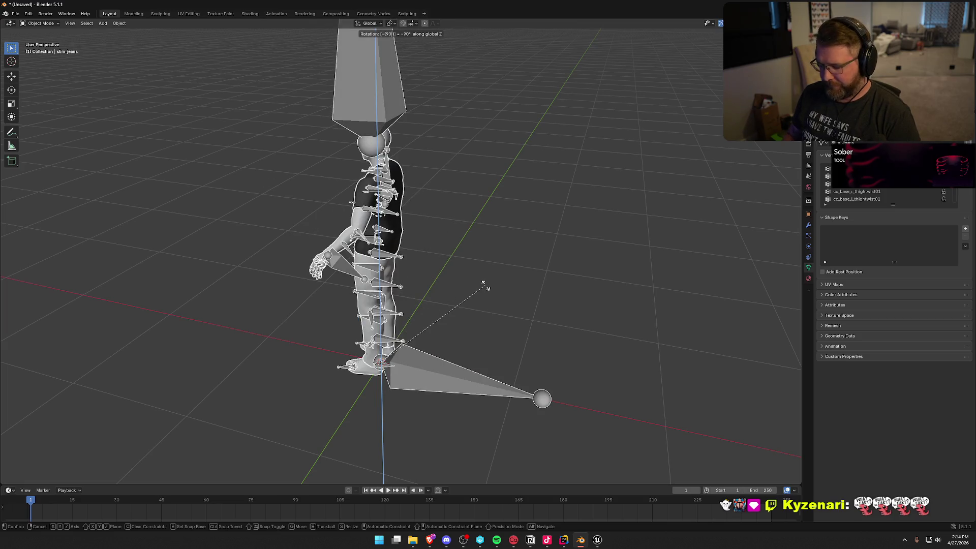
key("BackSpace")
key("BackSpace")
type("90")
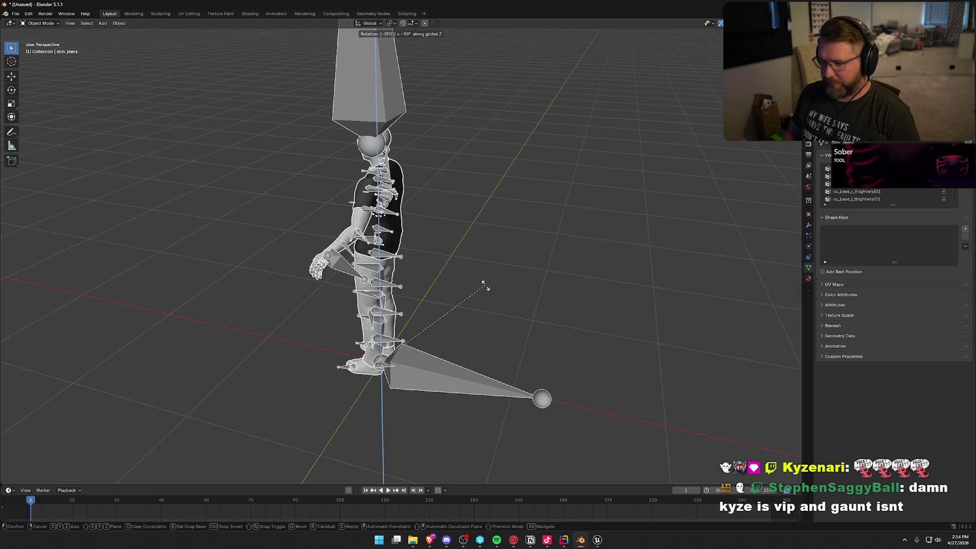
left_click(484, 286)
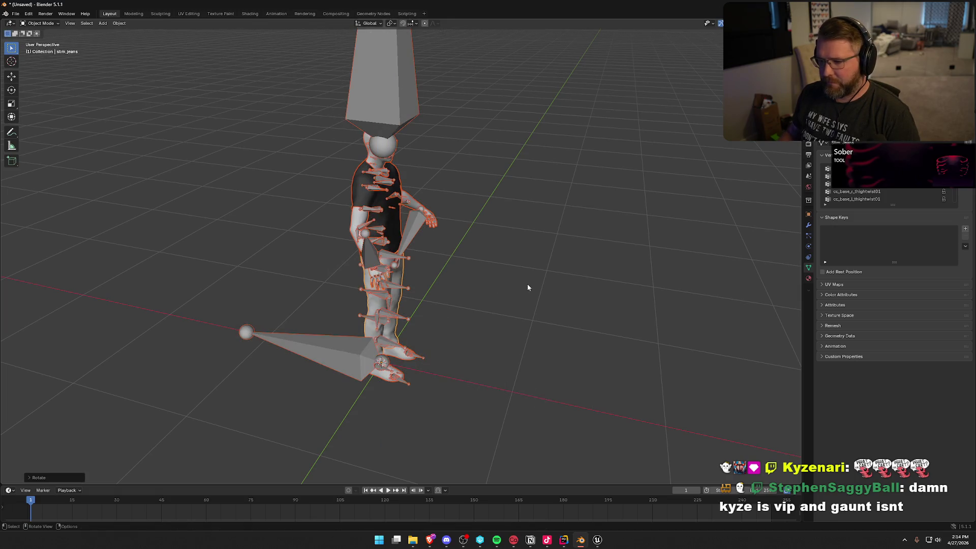
key("alt+a")
key("KP_1")
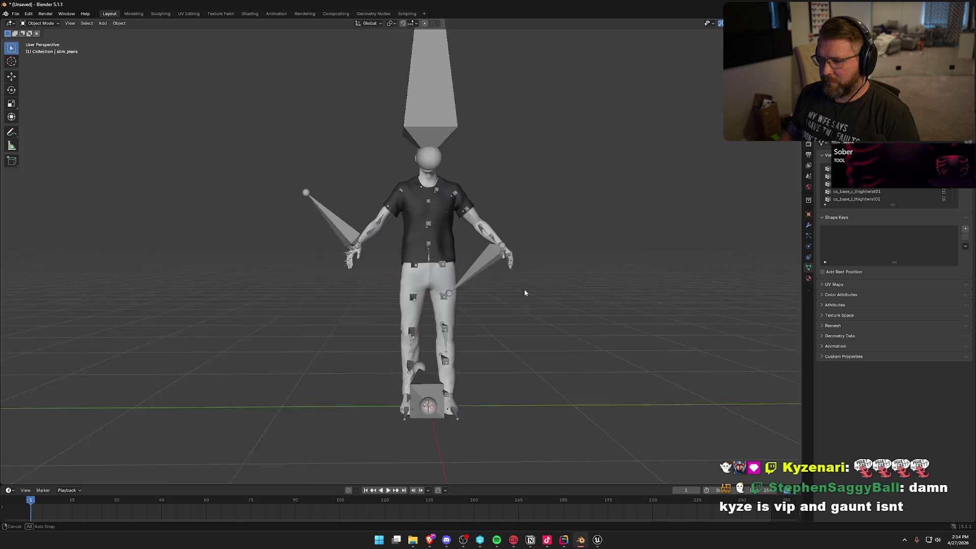
scroll(548, 321, "up", 3)
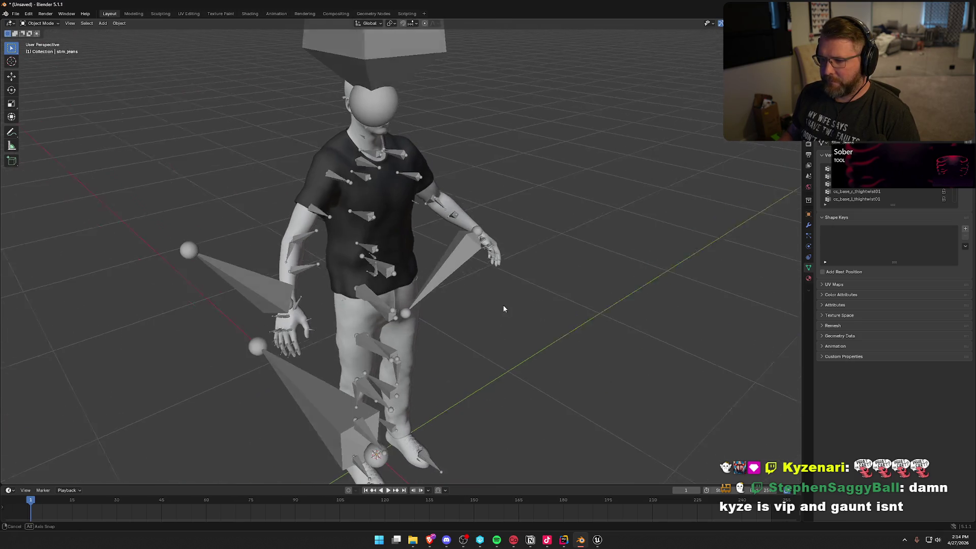
left_click(411, 235)
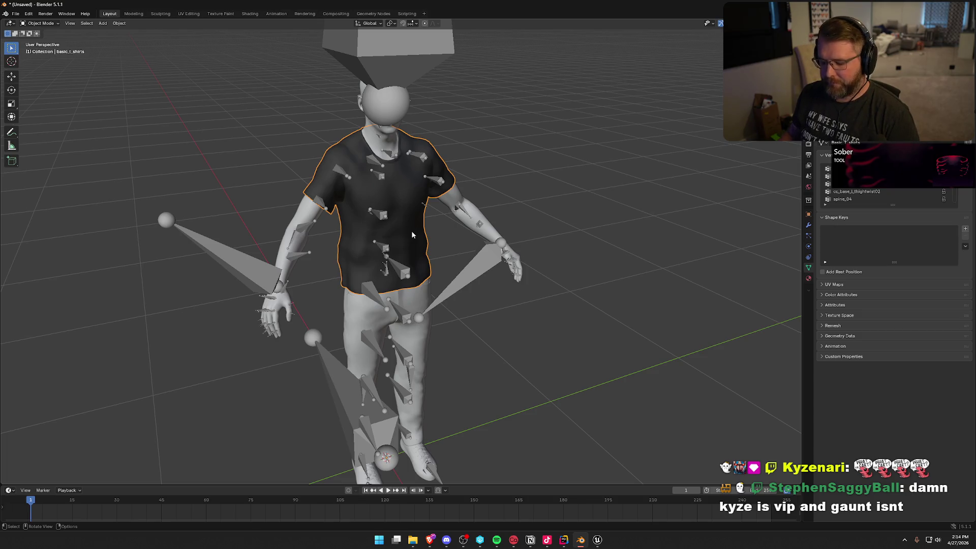
- Delete the character's t-shirt, jeans, body and sneakers meshes
key("x")
left_click(409, 237)
left_click(423, 294)
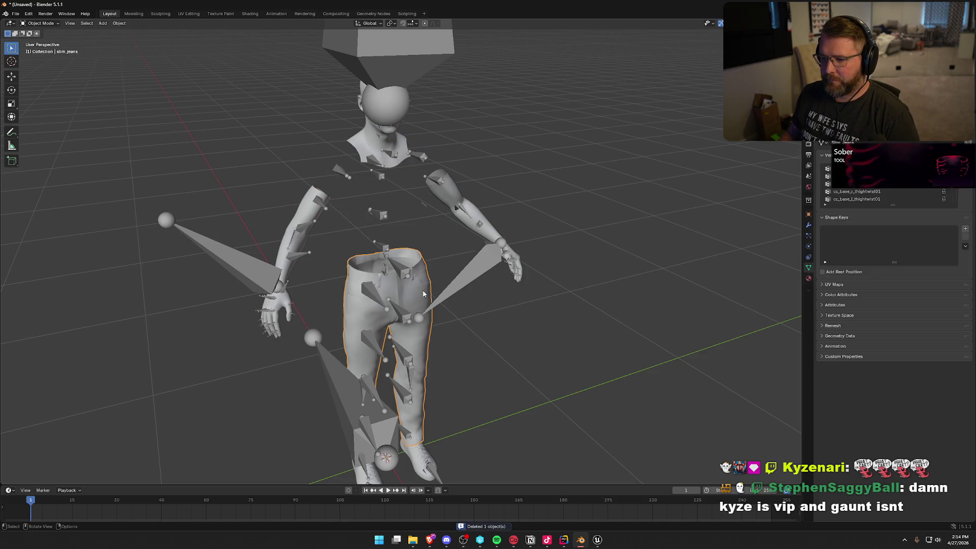
key("x")
left_click(422, 293)
left_click(301, 216)
key("x")
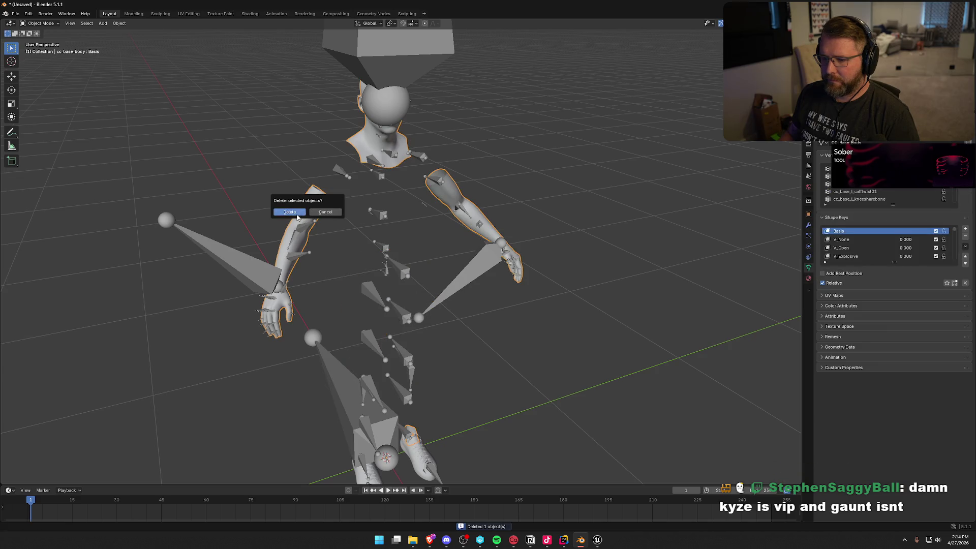
left_click(297, 213)
left_click(411, 450)
key("x")
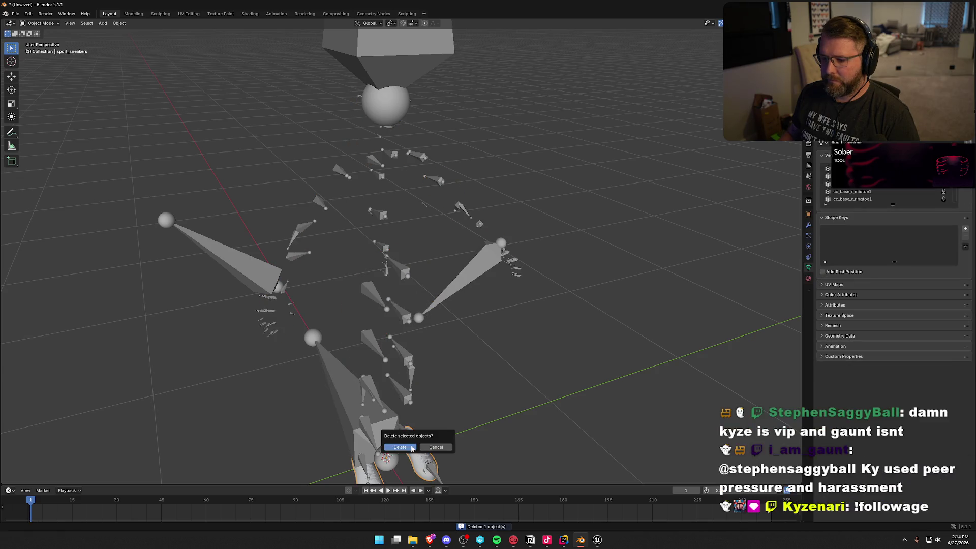
left_click(413, 447)
- Select the sunglasses and add a new vertex group to them
left_click_drag(351, 251, 405, 259)
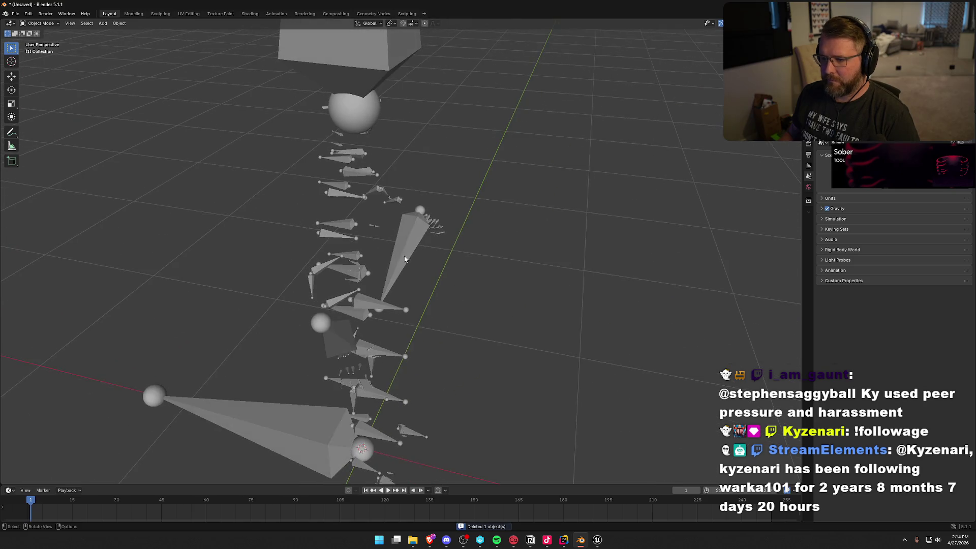
left_click(323, 110)
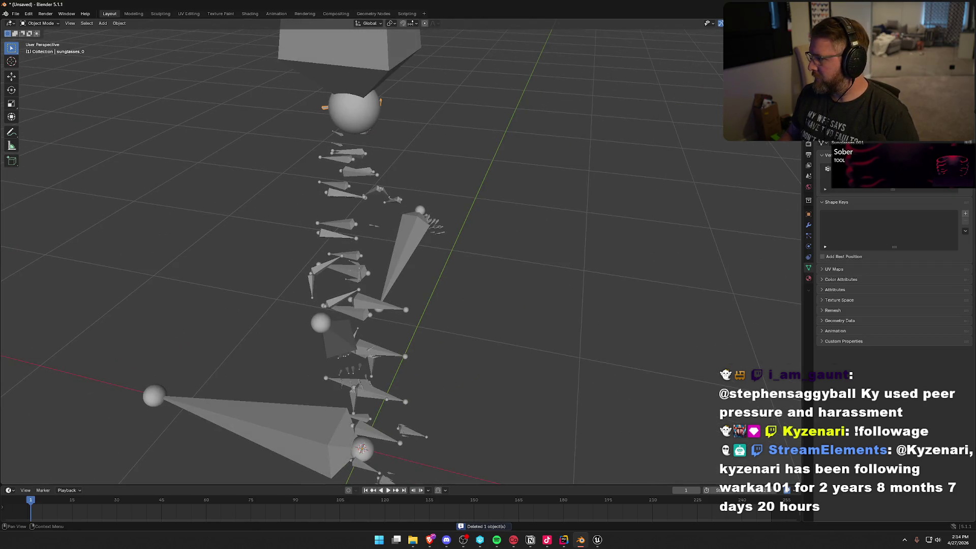
left_click(965, 168)
double_click(864, 168)
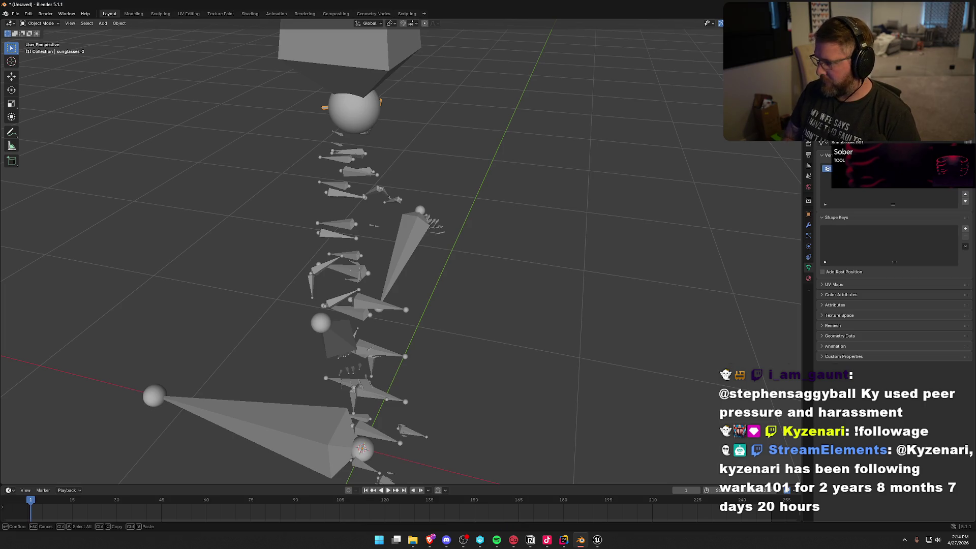
key("Return")
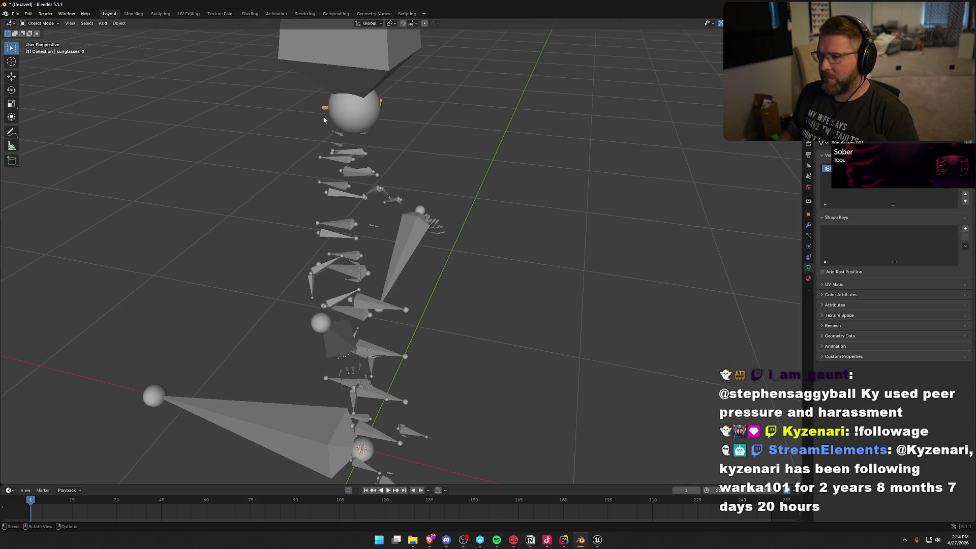
- Select the armature and switch it into Pose Mode
left_click(37, 24)
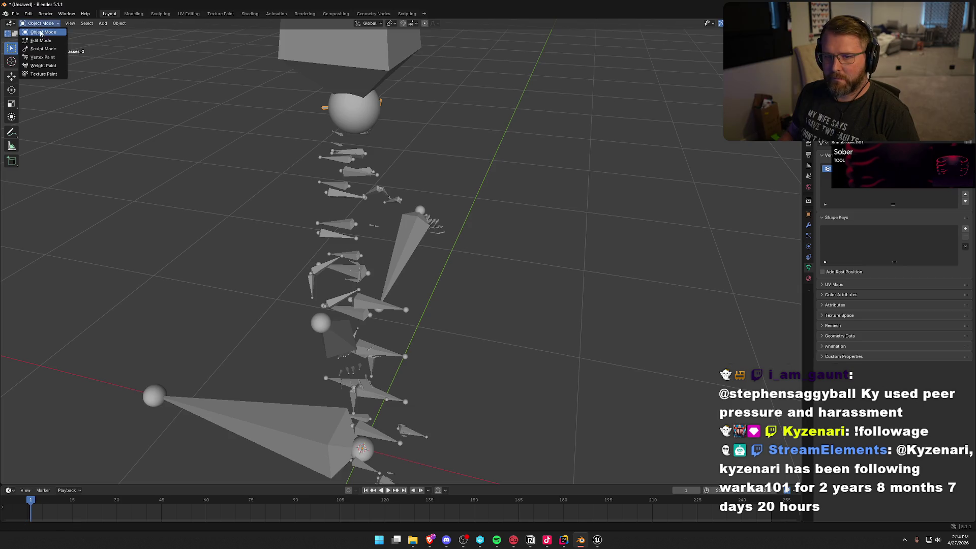
left_click(342, 45)
left_click(342, 46)
left_click(41, 23)
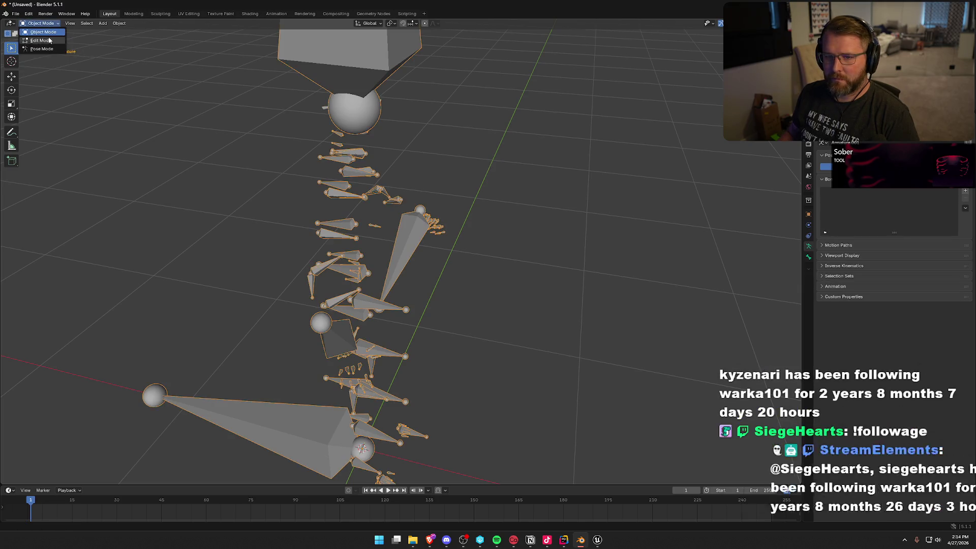
left_click(40, 48)
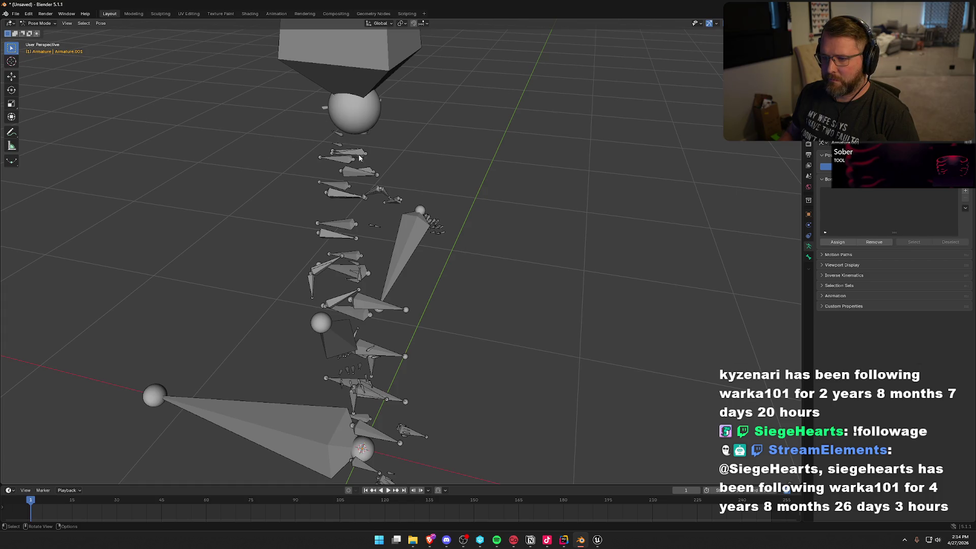
- Hide the sunglasses bone and test-rotate the head bone
mouse_move(359, 158)
left_mouse_down()
mouse_move(398, 145)
mouse_move(375, 146)
mouse_move(387, 122)
mouse_move(421, 214)
left_mouse_up()
left_click(335, 123)
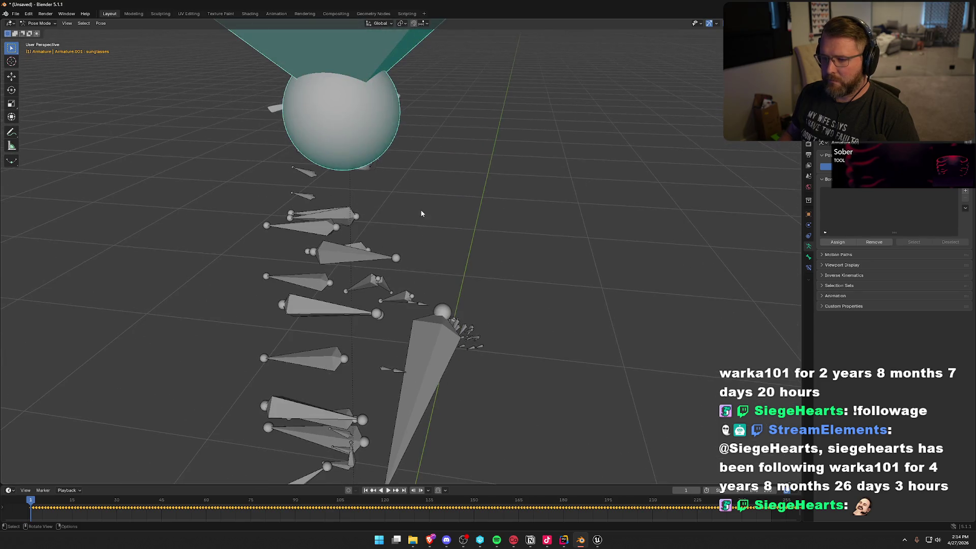
key("h")
left_click(310, 152)
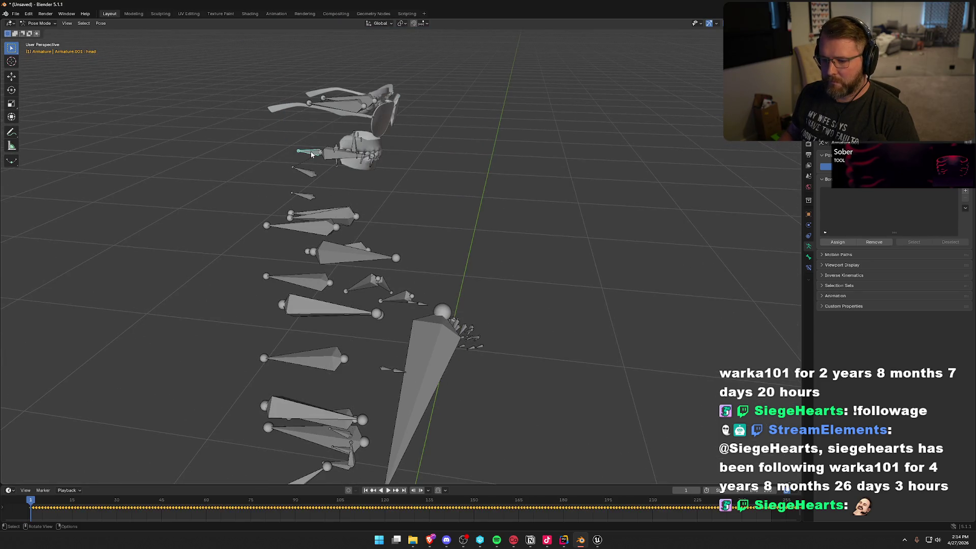
scroll(528, 239, "down", 3)
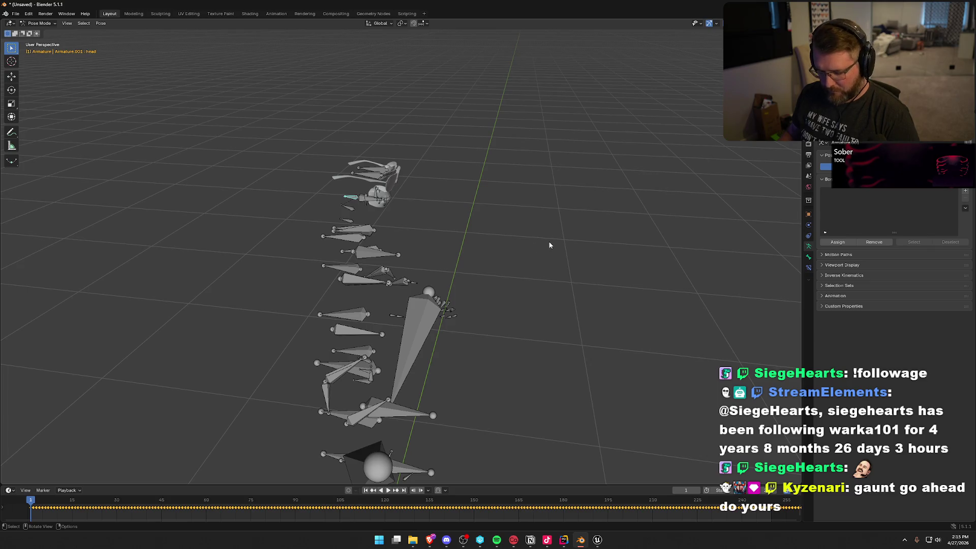
key("r")
key("Escape")
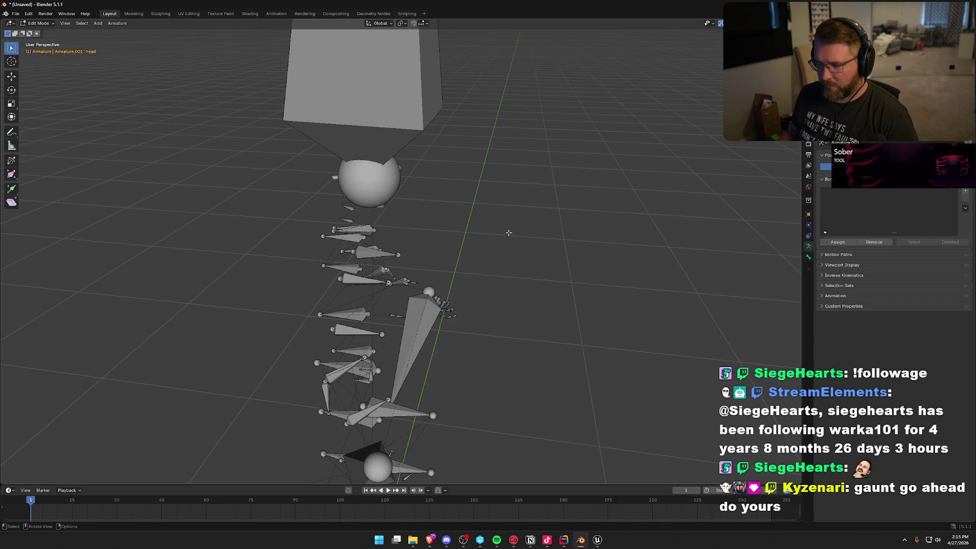
left_click_drag(508, 233, 523, 260)
- Select all bones and export as FBX, checking the Forward axis, overwriting GeneralGlasses.fbx
key("a")
left_click(15, 13)
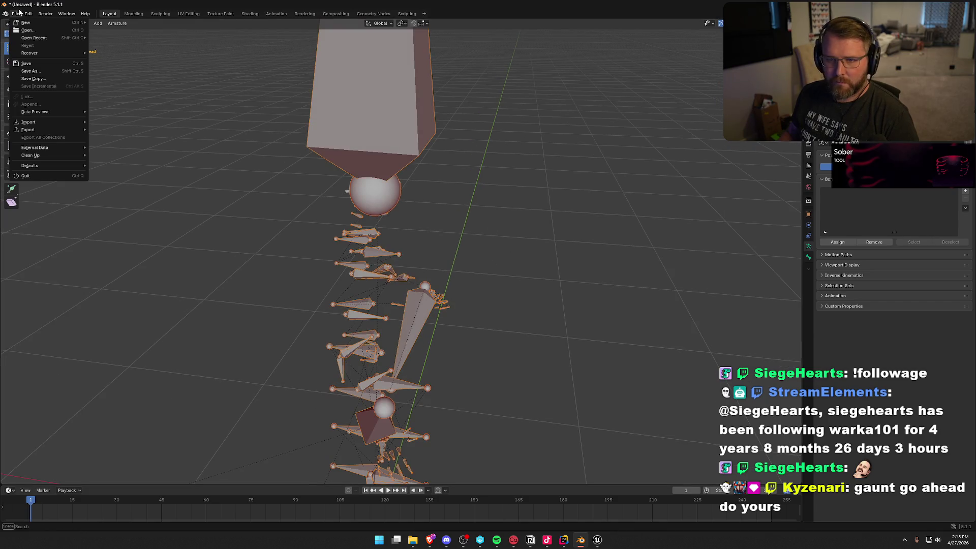
mouse_move(60, 132)
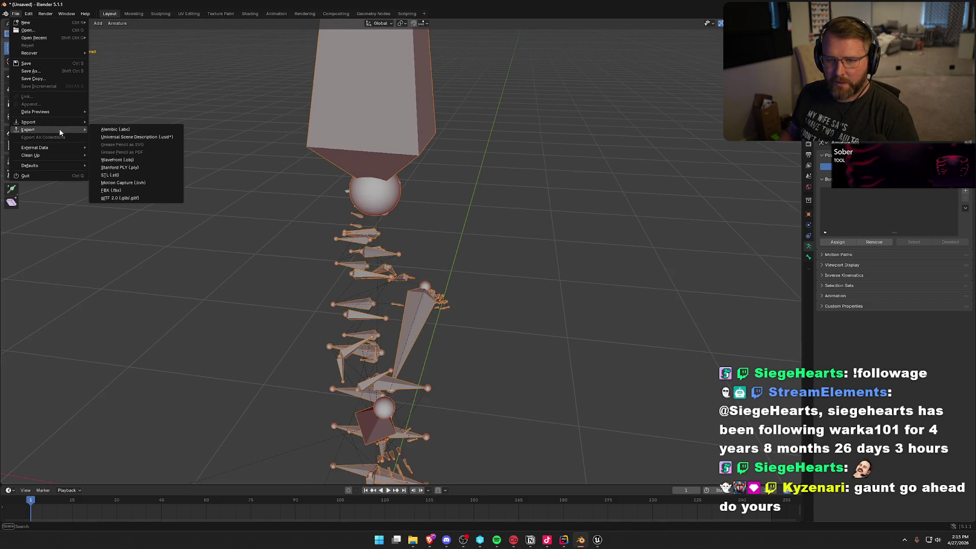
left_click(113, 191)
left_click(368, 143)
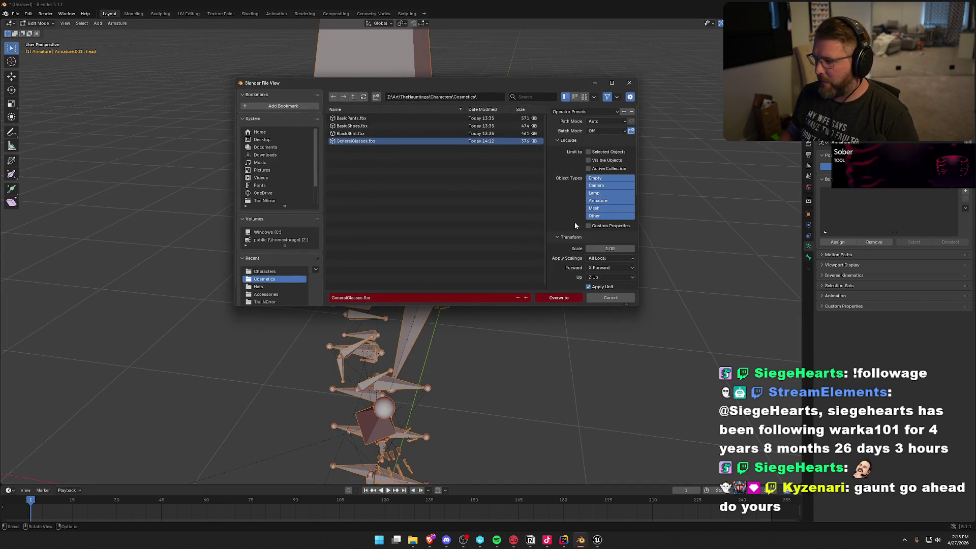
scroll(575, 225, "down", 3)
left_click(611, 224)
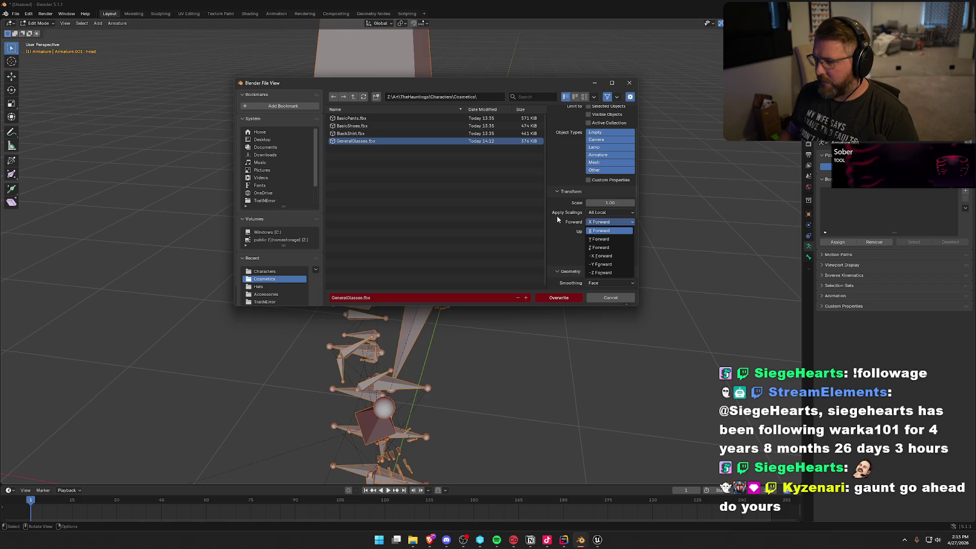
scroll(577, 235, "down", 5)
scroll(571, 255, "down", 4)
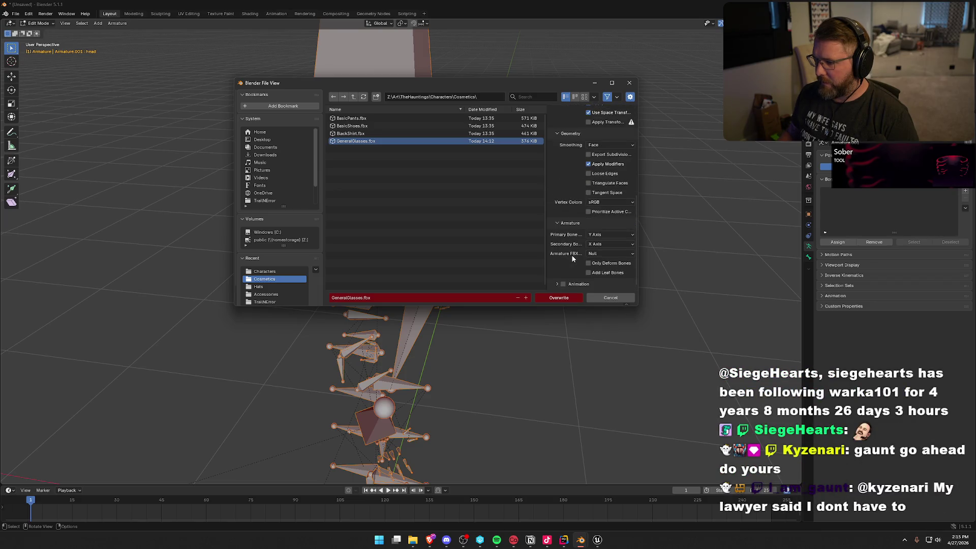
left_click(563, 299)
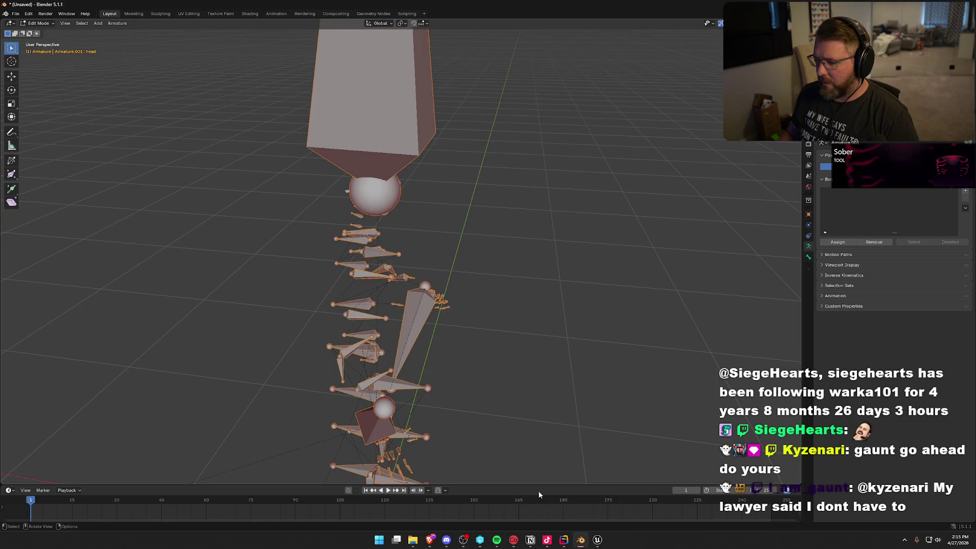
- In Unreal, delete GeneralGlasses, GeneralGlasses_PhysicsAsset and the Sunglasses material
key("alt+Tab")
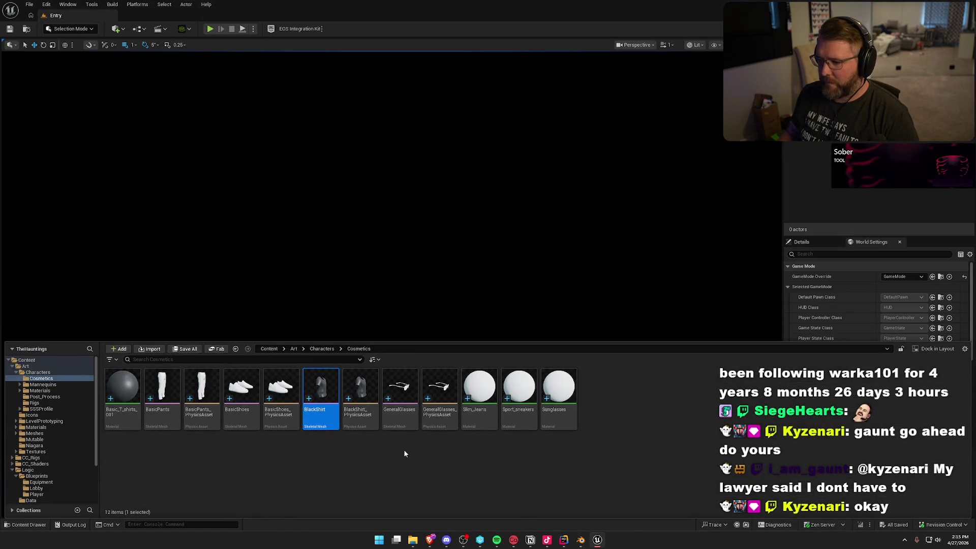
left_click(401, 392)
left_click(438, 393, "ctrl")
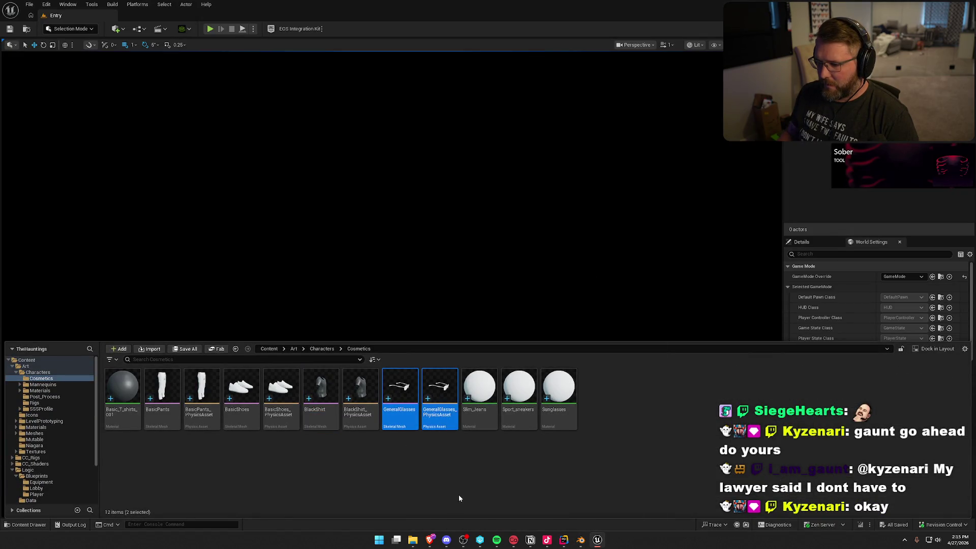
left_click(557, 396, "ctrl")
key("Delete")
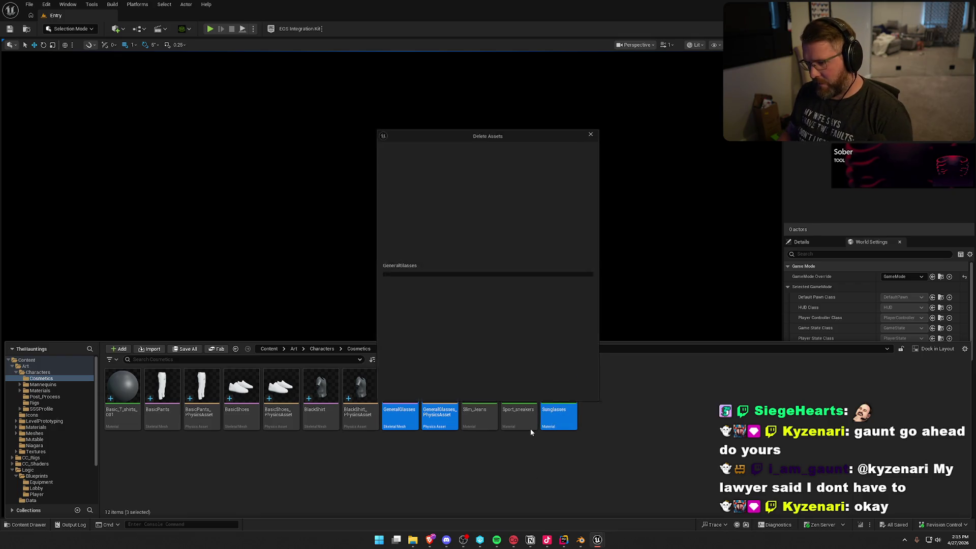
left_click(450, 391)
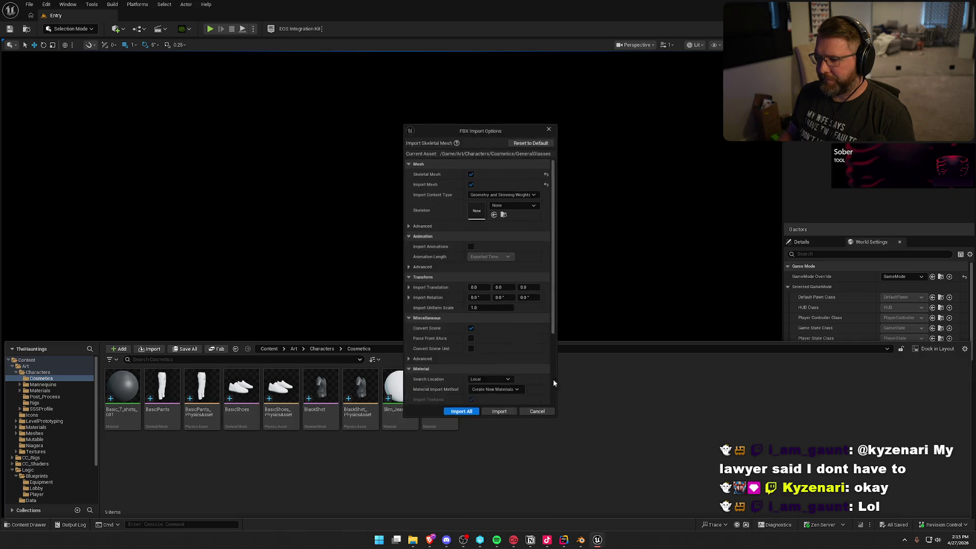
- Import the GeneralGlasses FBX with TestMale_Skeleton as its skeleton
left_click(514, 204)
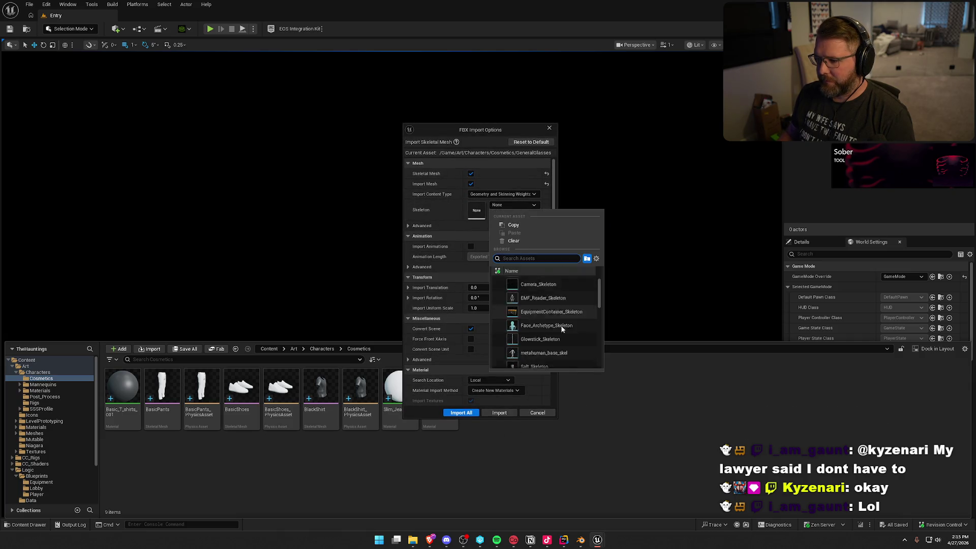
scroll(549, 315, "down", 8)
left_click(539, 306)
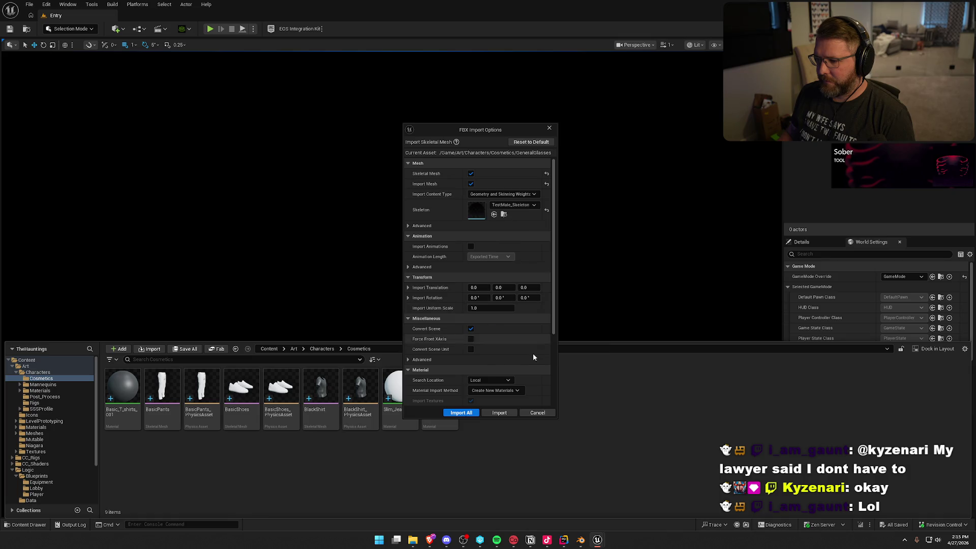
left_click(461, 412)
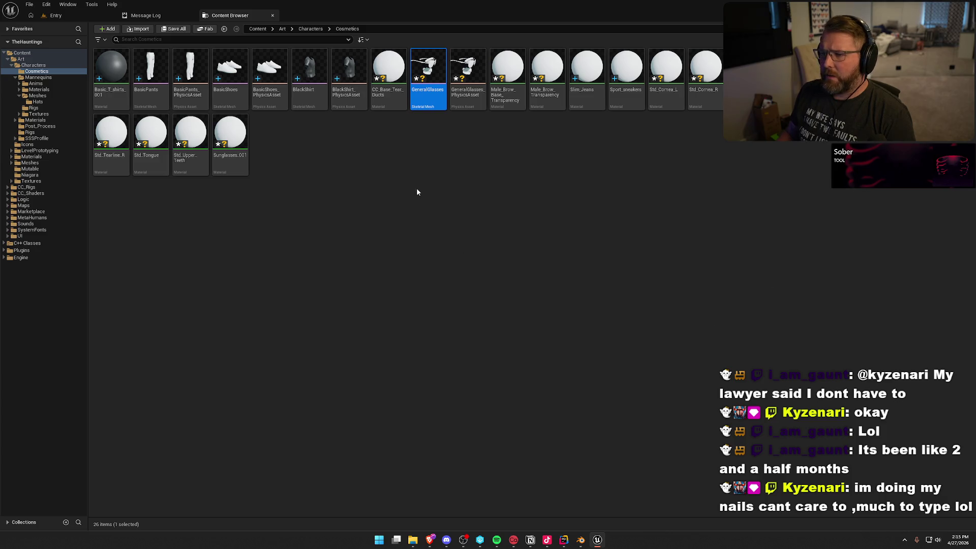
- Delete the fourteen stray materials, such as tear duct, brow, cornea, tearline, tongue and teeth, from Cosmetics
left_click(402, 145)
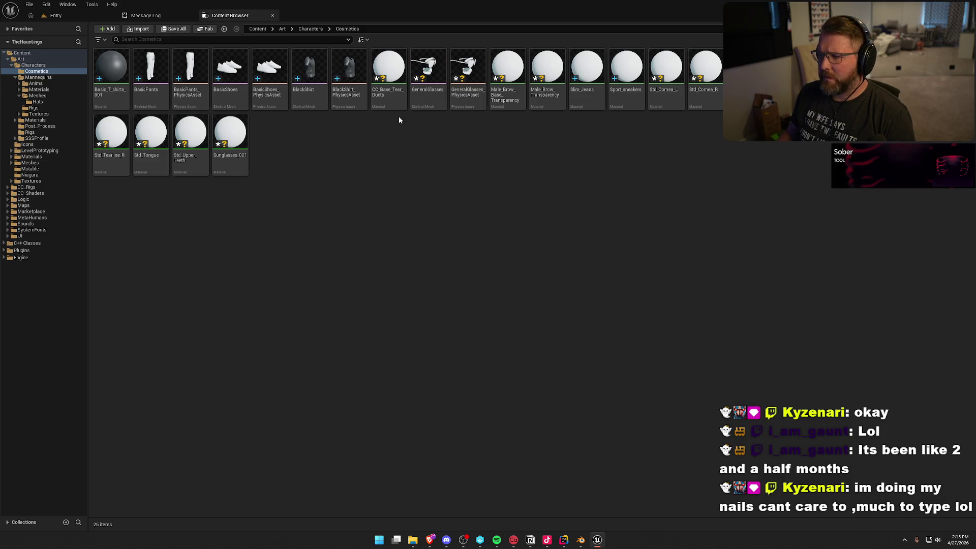
left_click(391, 96)
left_click(509, 99, "ctrl")
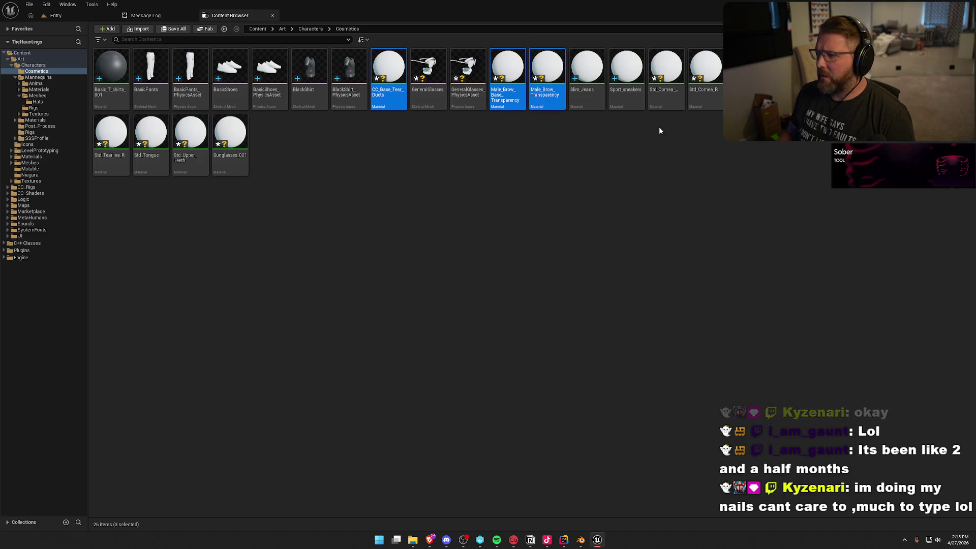
left_click(666, 86, "ctrl")
left_click(705, 86, "ctrl")
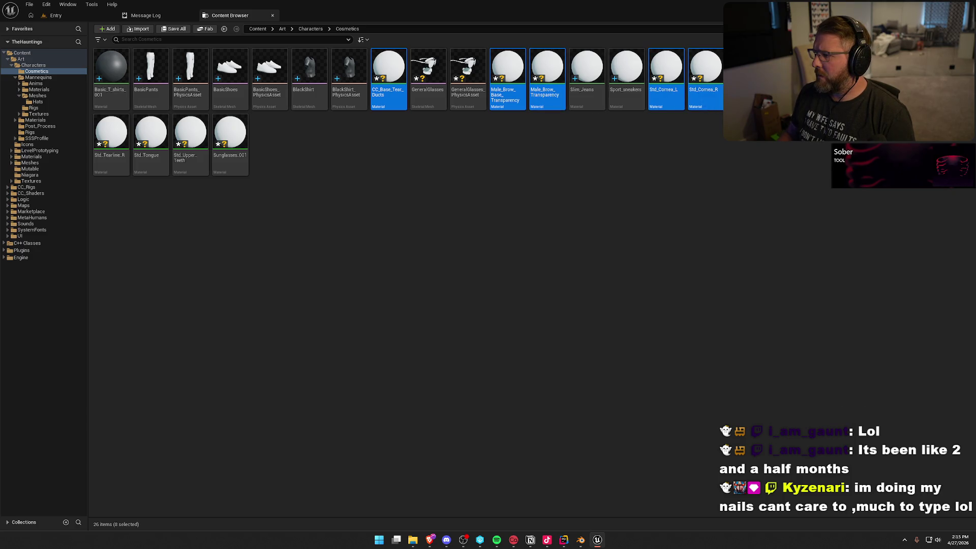
left_click(112, 163, "ctrl")
left_click(151, 163, "ctrl")
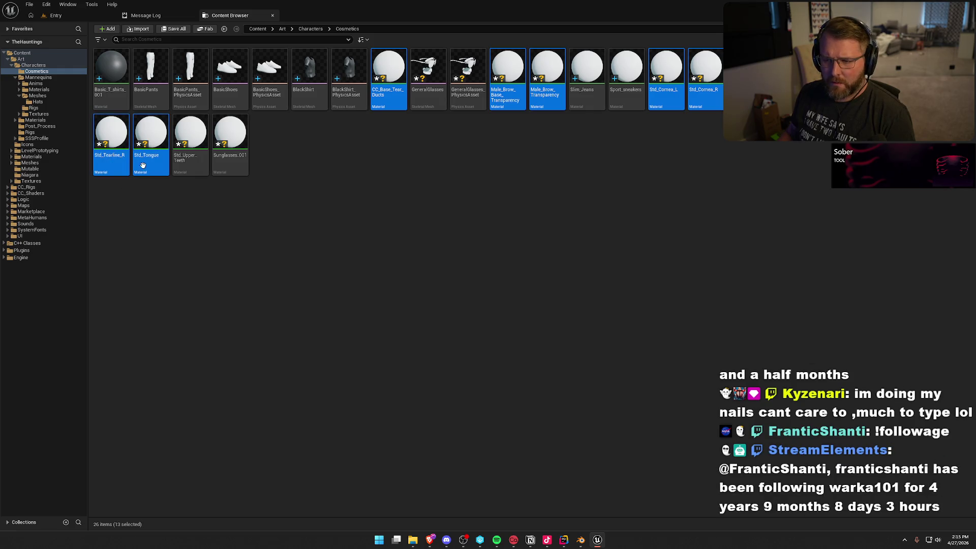
left_click(190, 163, "ctrl")
key("Delete")
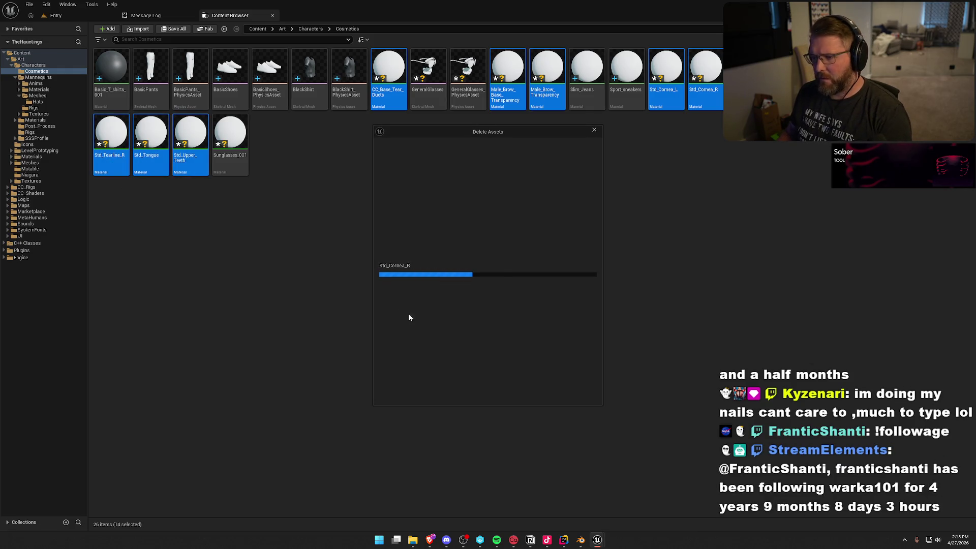
left_click(435, 395)
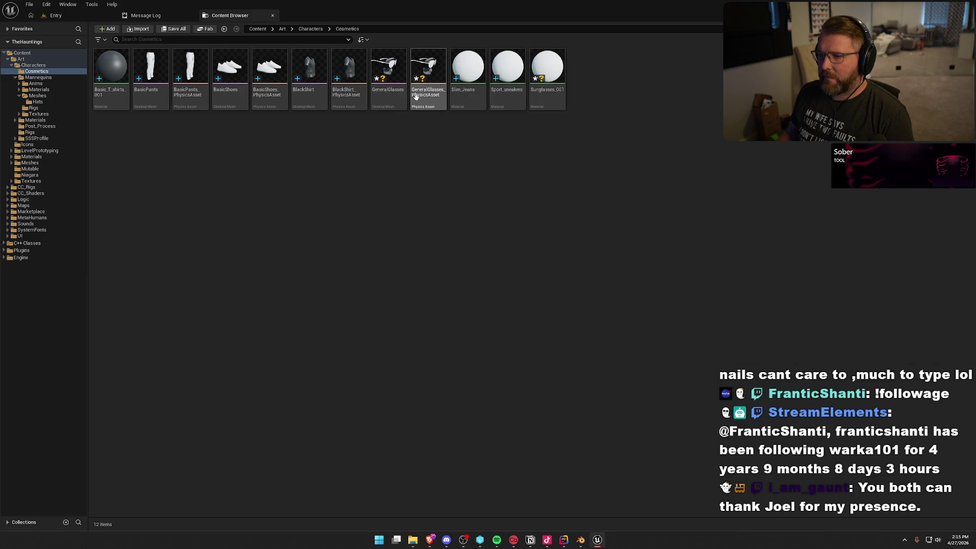
left_click(387, 76)
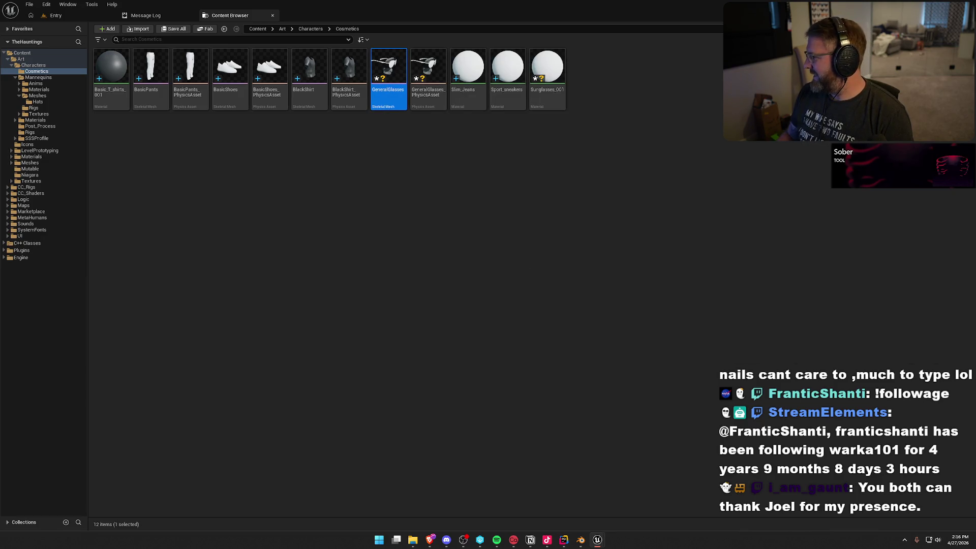
key("Return")
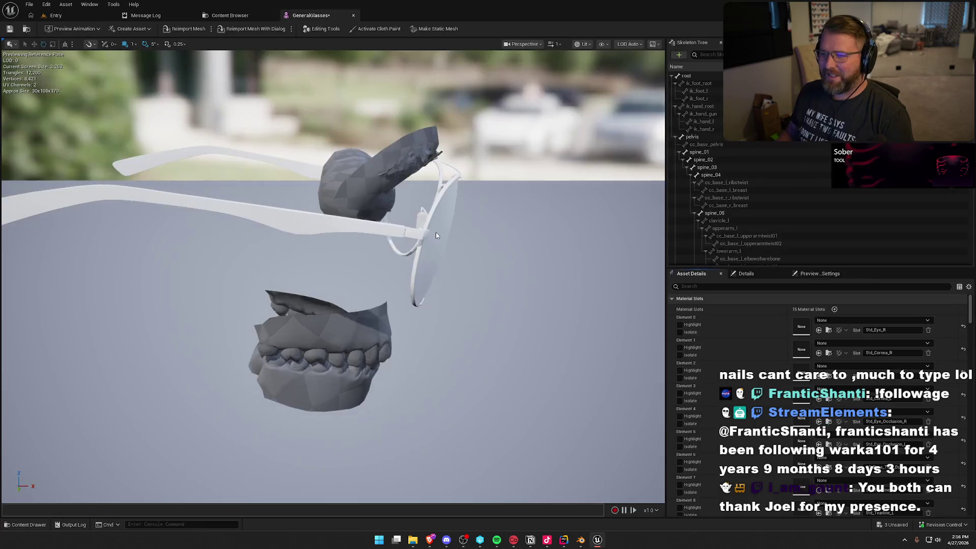
scroll(333, 277, "up", 5)
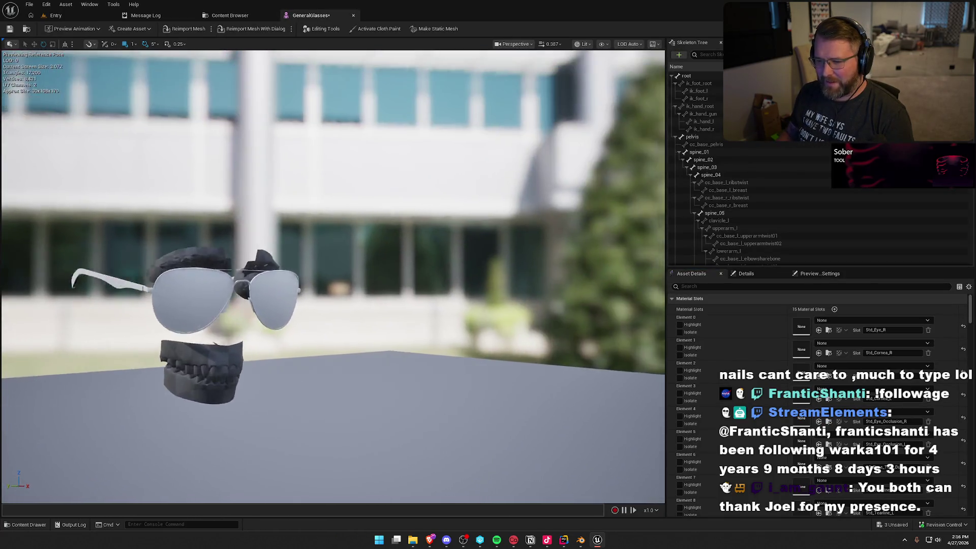
left_click_drag(572, 320, 572, 320)
scroll(520, 243, "down", 3)
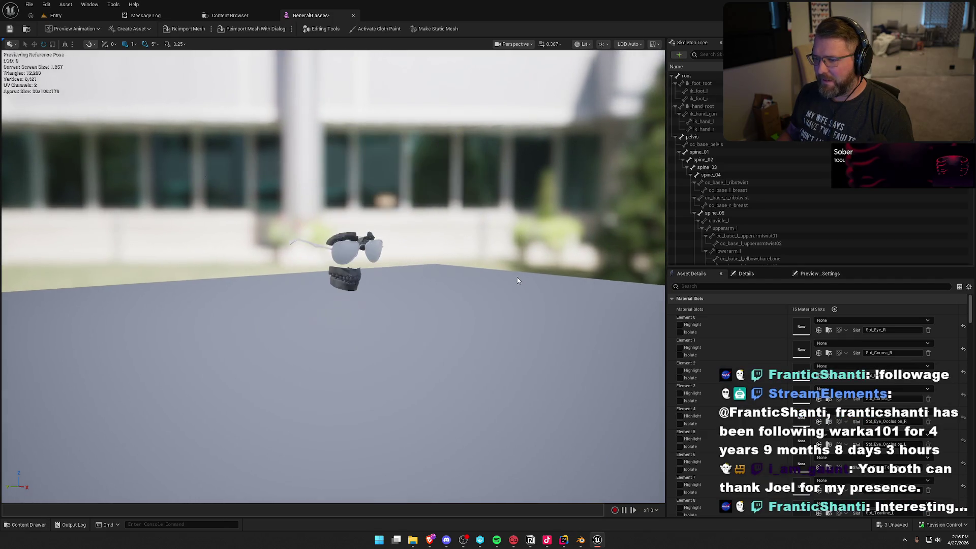
middle_click(309, 11)
- In Blender, hide the hat and head-sphere meshes, return to Object Mode and select the teeth
left_click(581, 540)
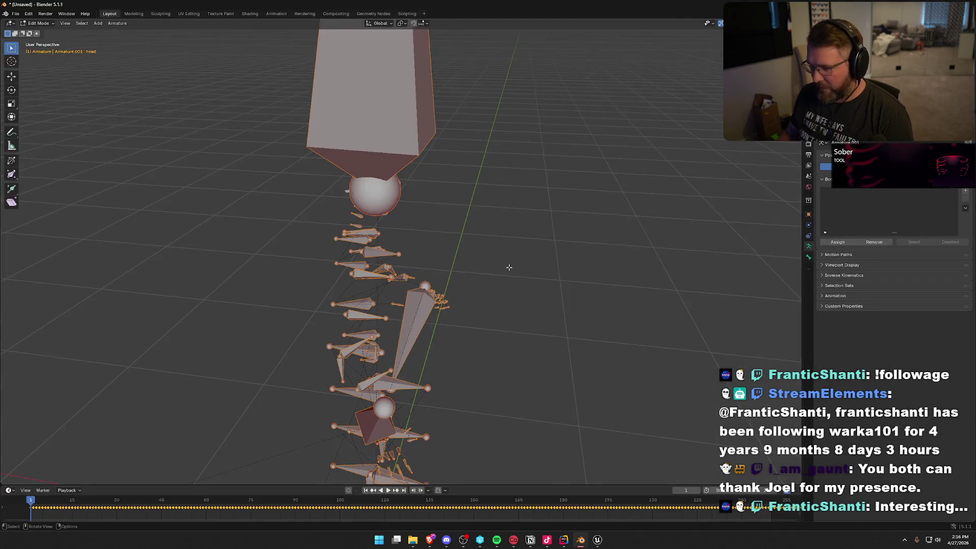
left_click_drag(503, 268, 401, 223)
scroll(361, 166, "up", 2)
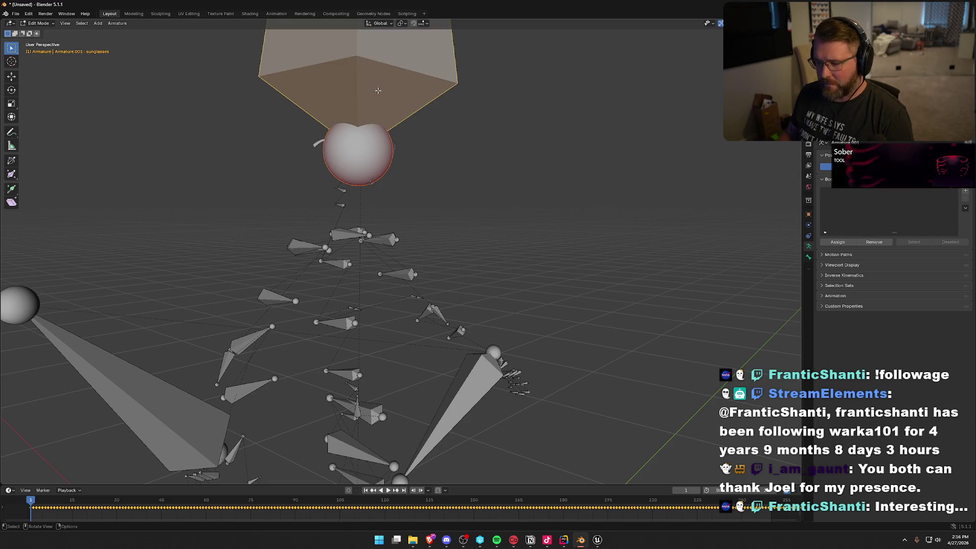
key("h")
mouse_move(462, 158)
left_mouse_down()
mouse_move(495, 241)
mouse_move(370, 178)
left_mouse_up()
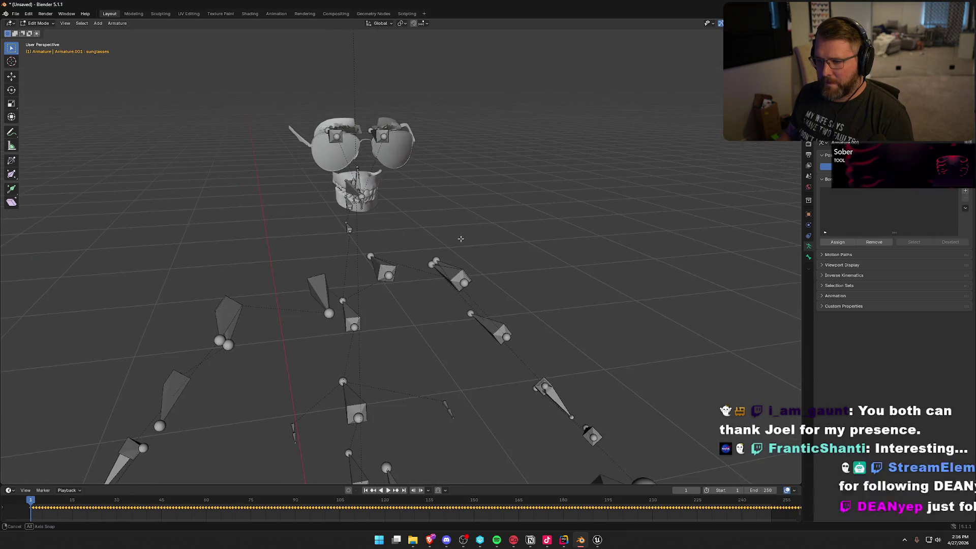
key("Tab")
left_click(377, 184)
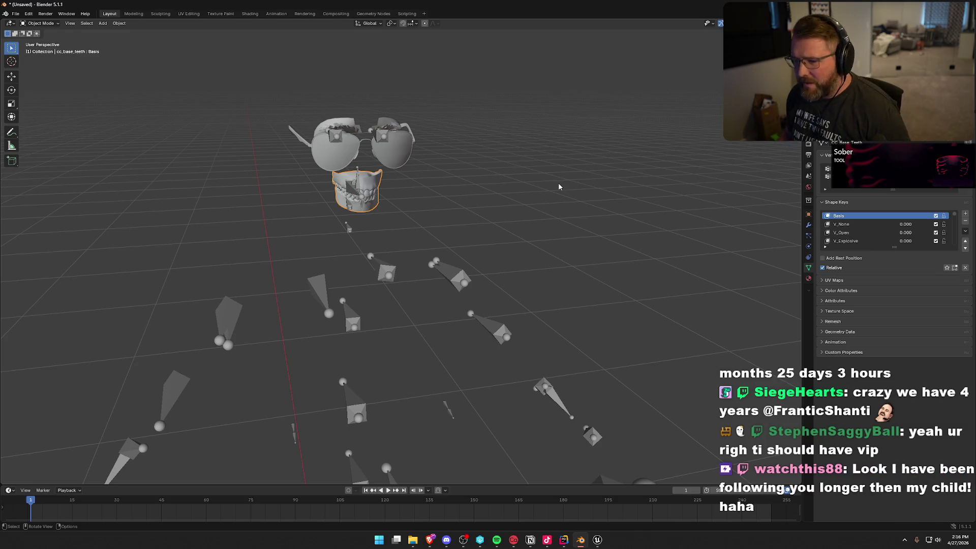
- Delete the teeth and tearline meshes from around the sunglasses
mouse_move(560, 184)
left_mouse_down()
mouse_move(571, 183)
mouse_move(501, 211)
mouse_move(420, 155)
mouse_move(405, 184)
left_mouse_up()
key("x")
left_click(559, 184)
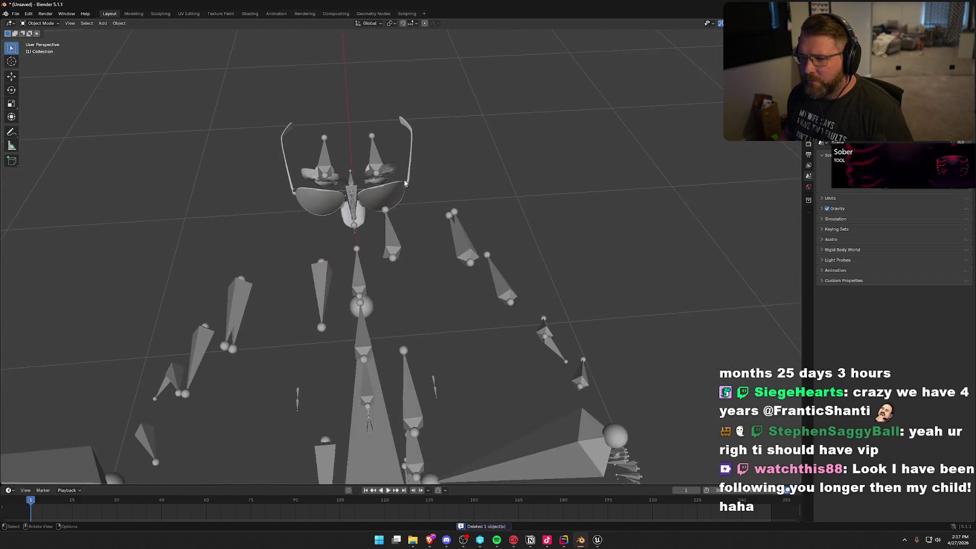
key("x")
left_click(305, 174)
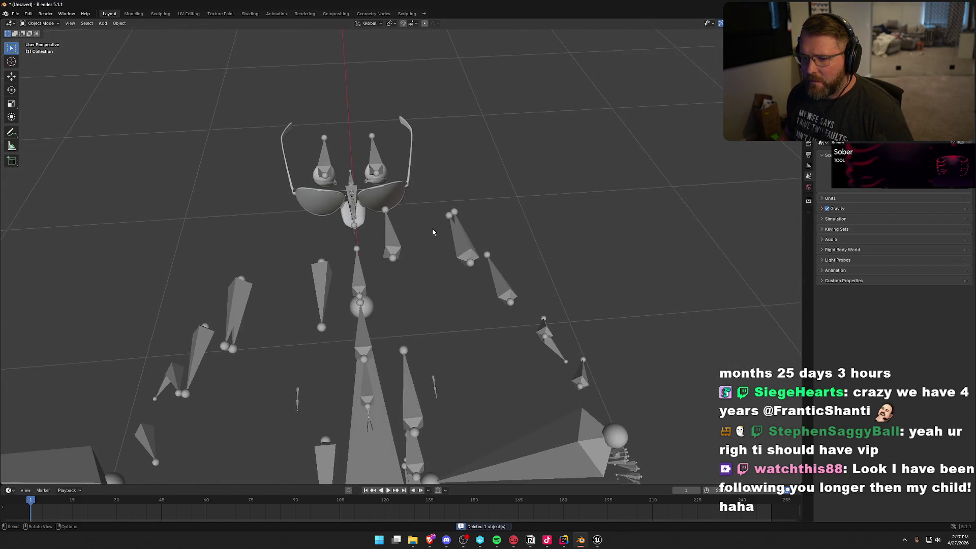
- Delete the eye and eye-occlusion meshes, then undo the last deletion
mouse_move(432, 227)
left_mouse_down()
mouse_move(457, 218)
mouse_move(421, 196)
left_mouse_up()
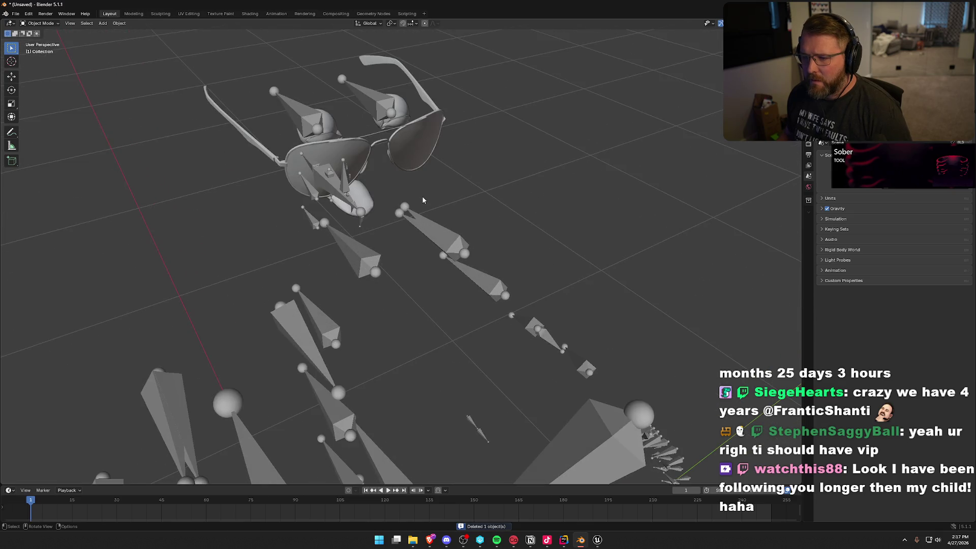
left_click(405, 112)
key("x")
left_click(523, 144)
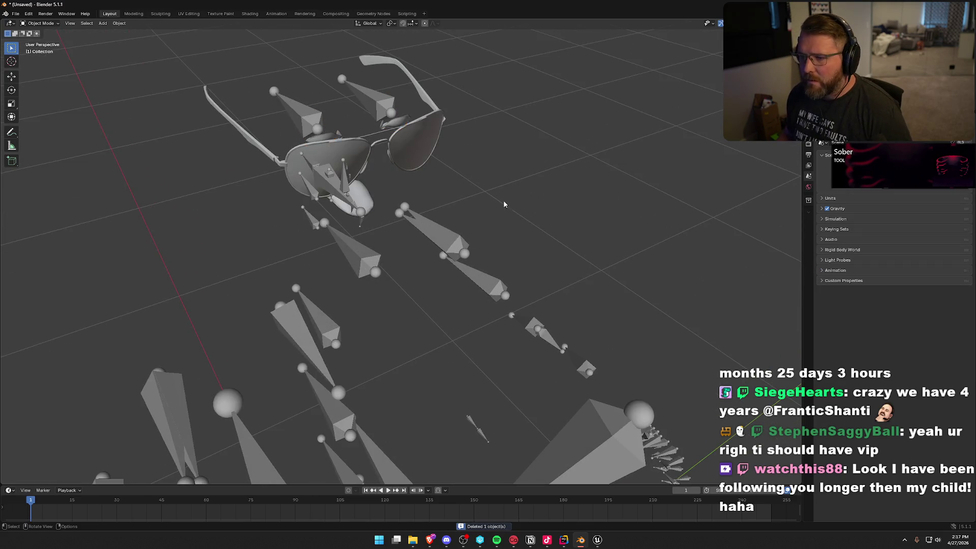
mouse_move(503, 200)
left_mouse_down()
mouse_move(513, 218)
mouse_move(398, 169)
left_mouse_up()
left_click(394, 166)
key("x")
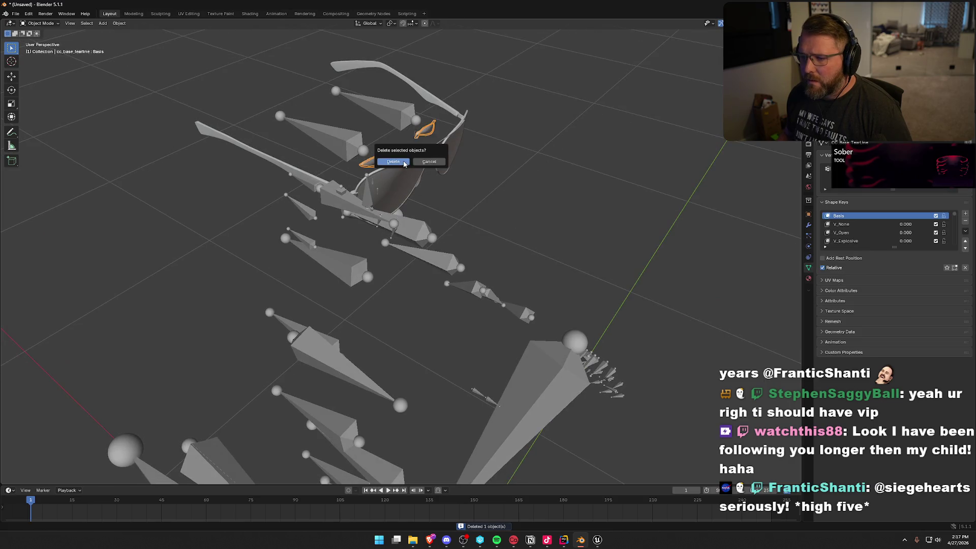
left_click(404, 164)
key("ctrl+z")
- Delete the eye-occlusion mesh again and remove the tongue mesh
key("x")
left_click(383, 159)
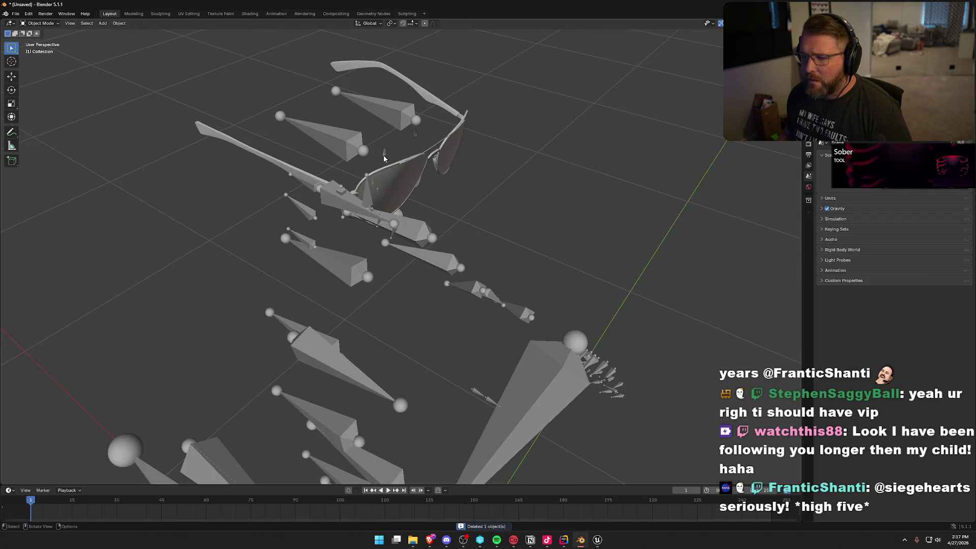
key("ctrl+z")
key("x")
left_click(384, 159)
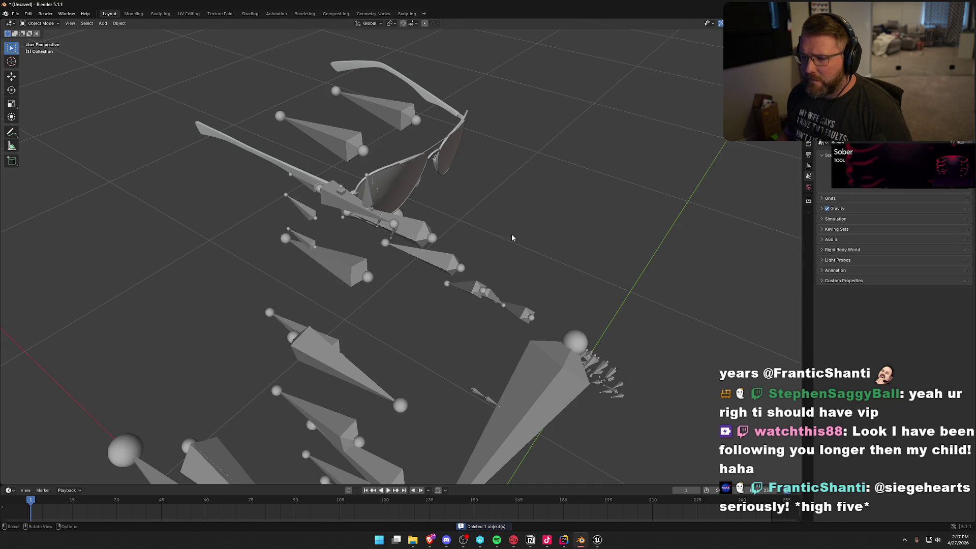
mouse_move(511, 237)
left_mouse_down()
mouse_move(534, 221)
mouse_move(480, 227)
mouse_move(467, 215)
left_mouse_up()
left_click(411, 178)
key("x")
left_click(504, 206)
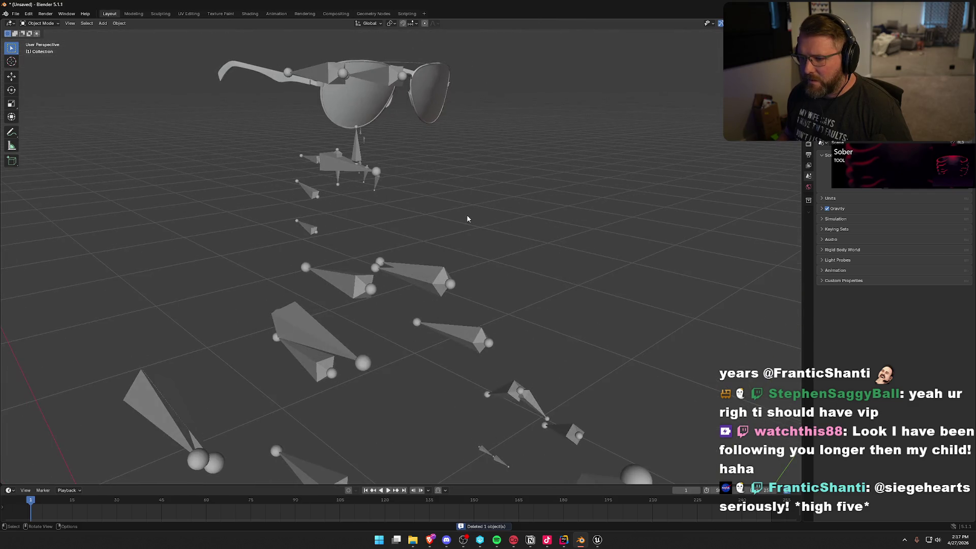
- Export the glasses armature as FBX, overwriting GeneralGlasses.fbx
left_click(340, 172)
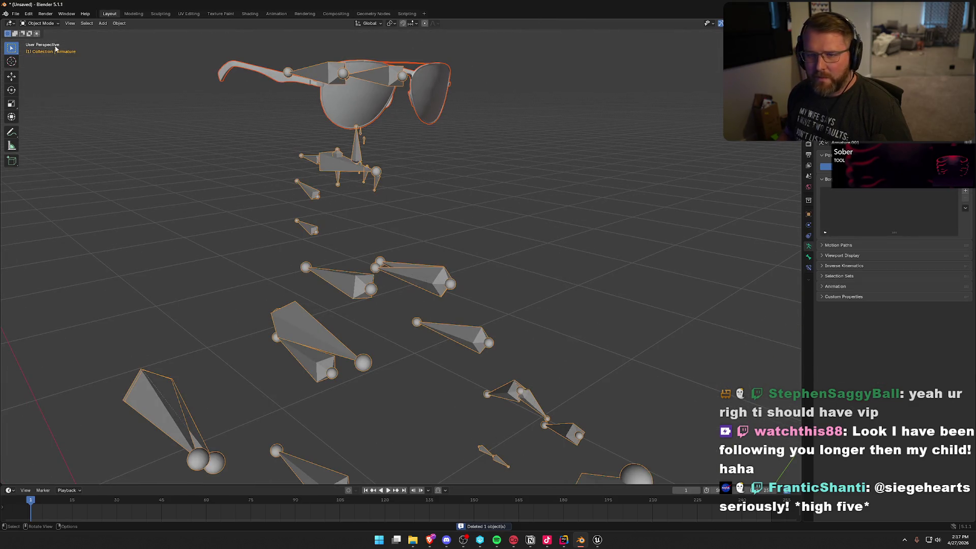
left_click(15, 14)
mouse_move(50, 131)
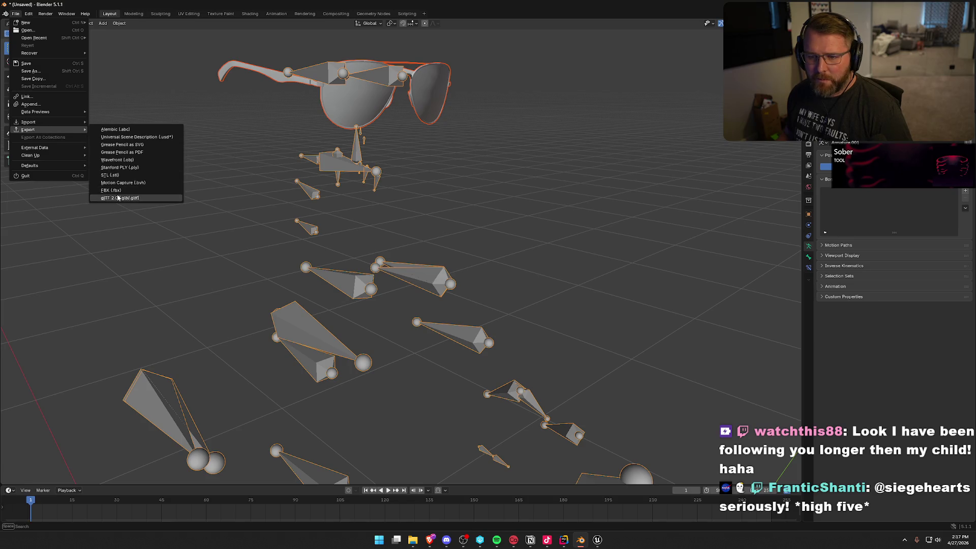
left_click(111, 191)
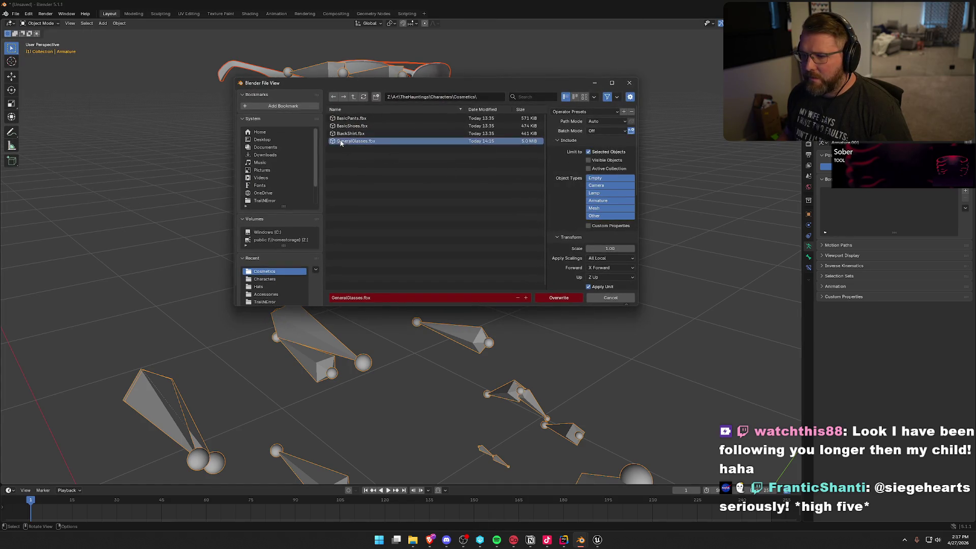
left_click(561, 299)
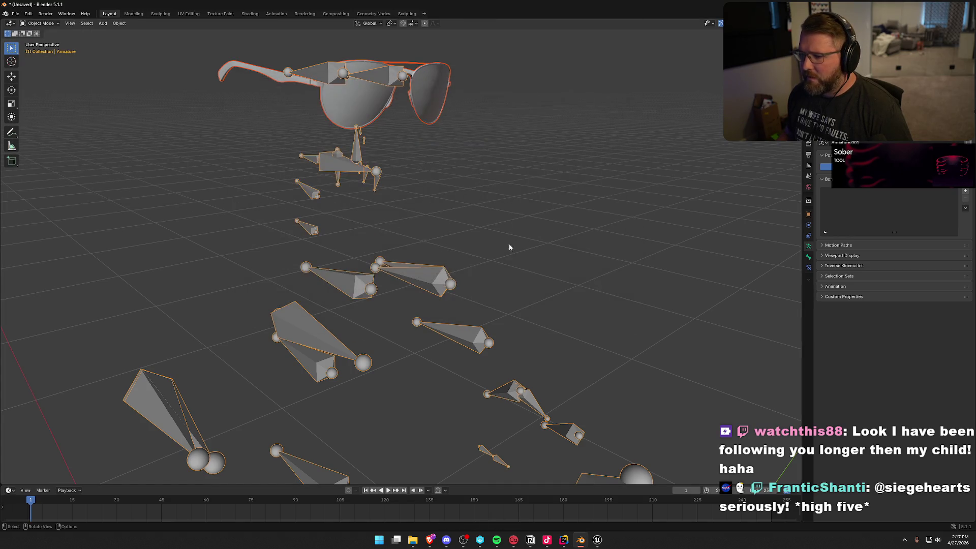
left_click(598, 539)
- Reimport GeneralGlasses in Unreal from the newly exported FBX file
left_click(389, 71)
right_click(387, 69)
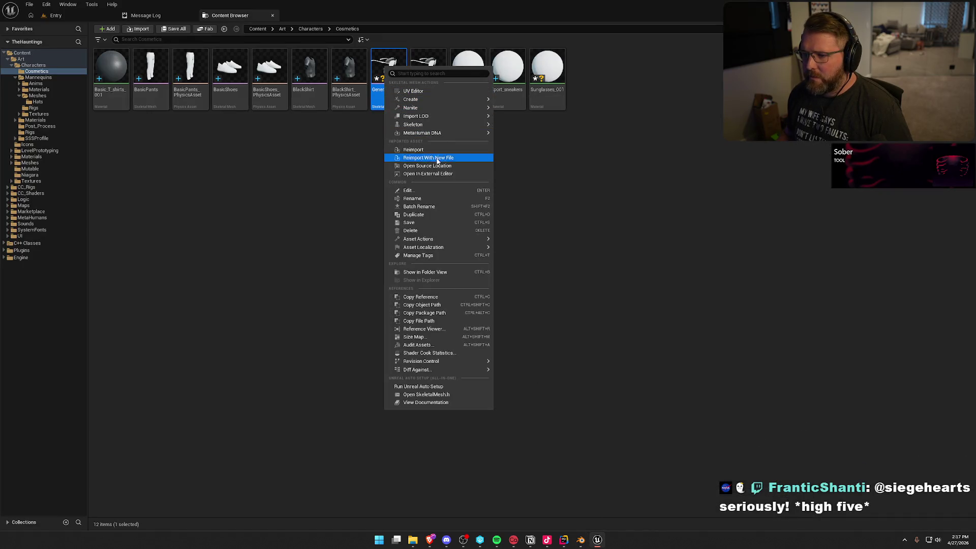
left_click(413, 150)
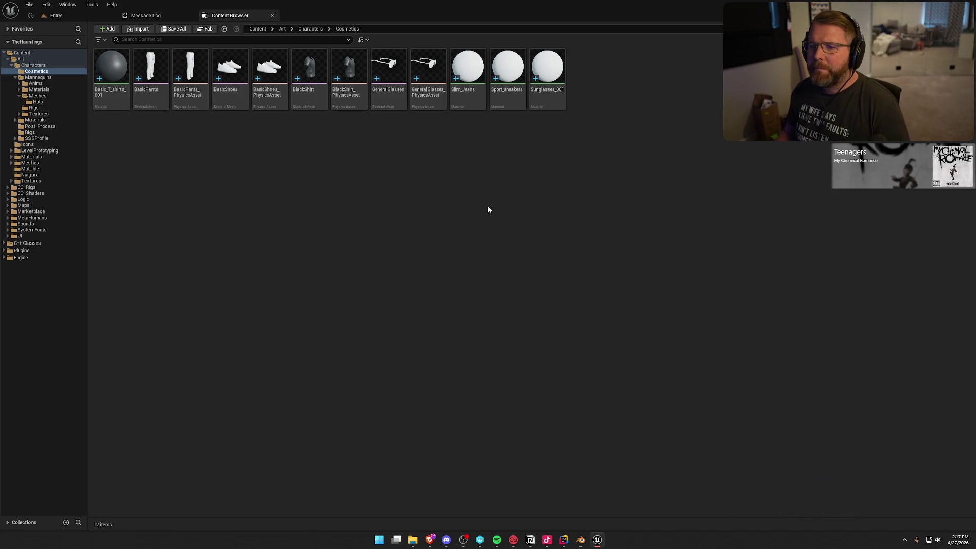
- Open the bp_LobbyCharacter Blueprint from the Lobby blueprints folder
left_click(56, 15)
key("ctrl+space")
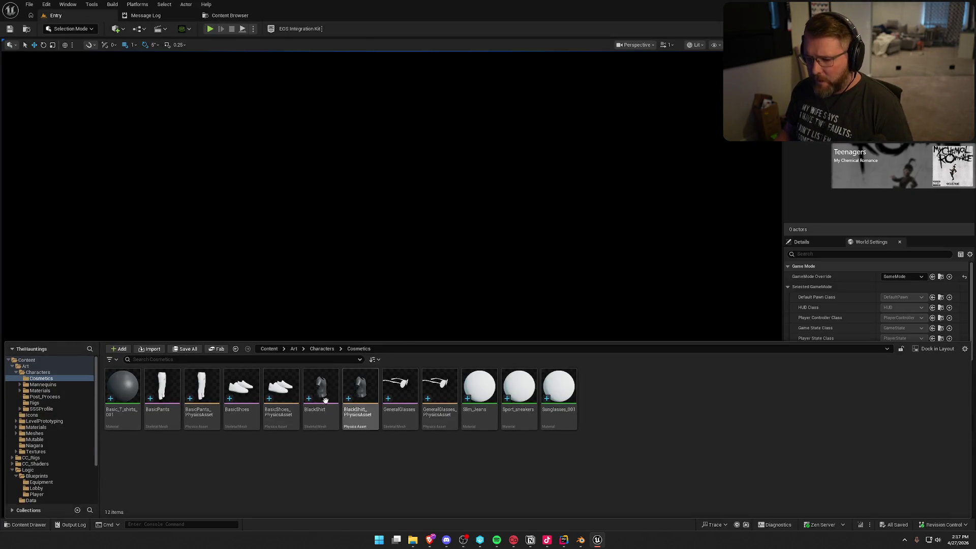
scroll(44, 468, "down", 2)
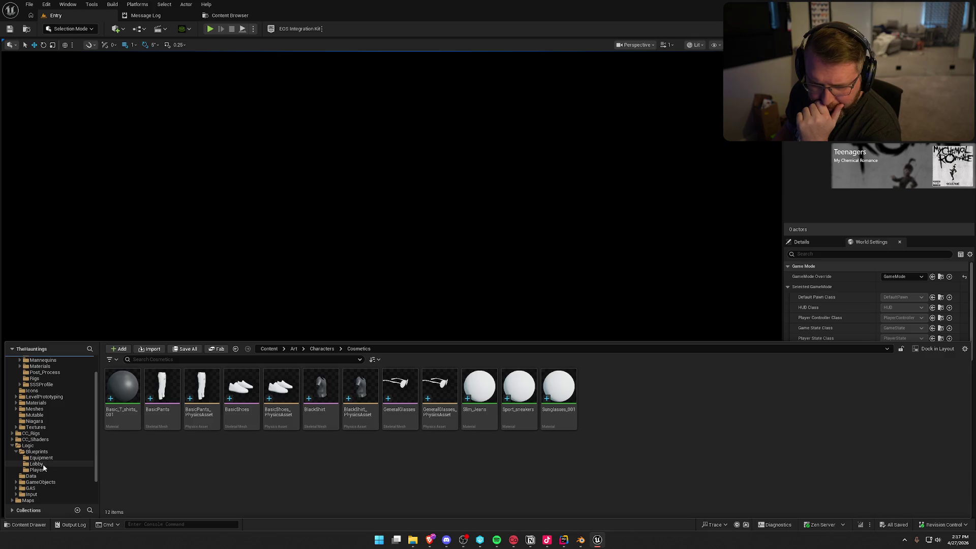
left_click(43, 464)
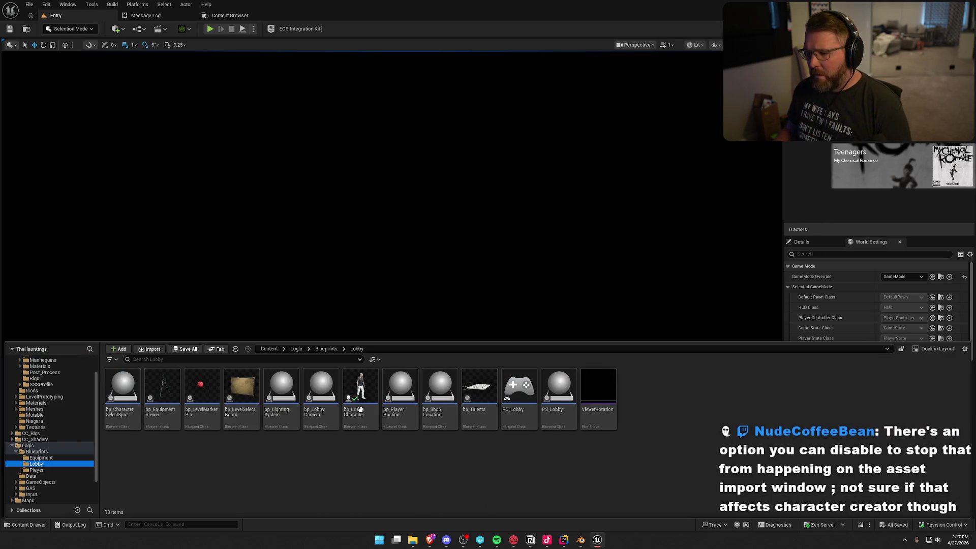
double_click(360, 406)
- Preview the character and set the Glasses Mesh skeletal mesh to GeneralGlasses
left_click(222, 43)
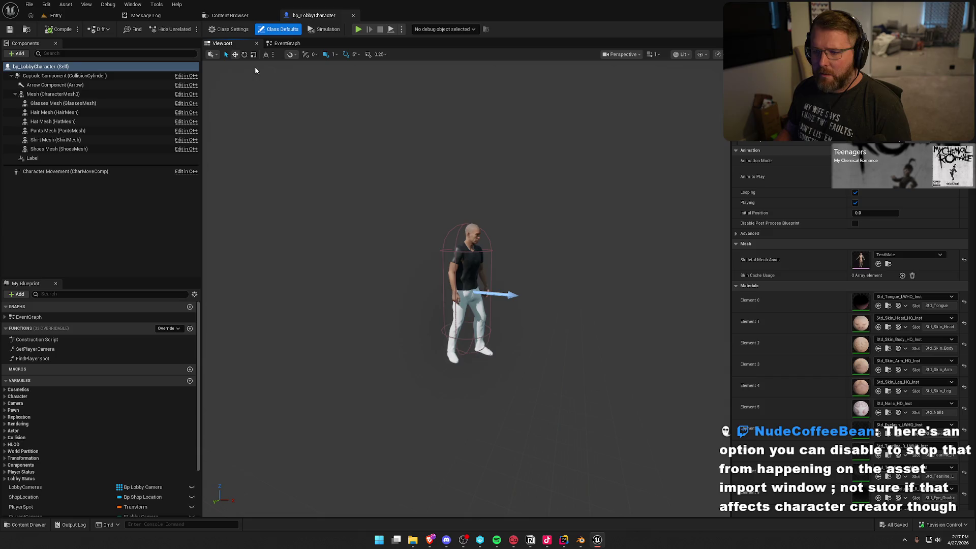
left_click_drag(506, 260, 505, 260)
left_click_drag(703, 287, 703, 288)
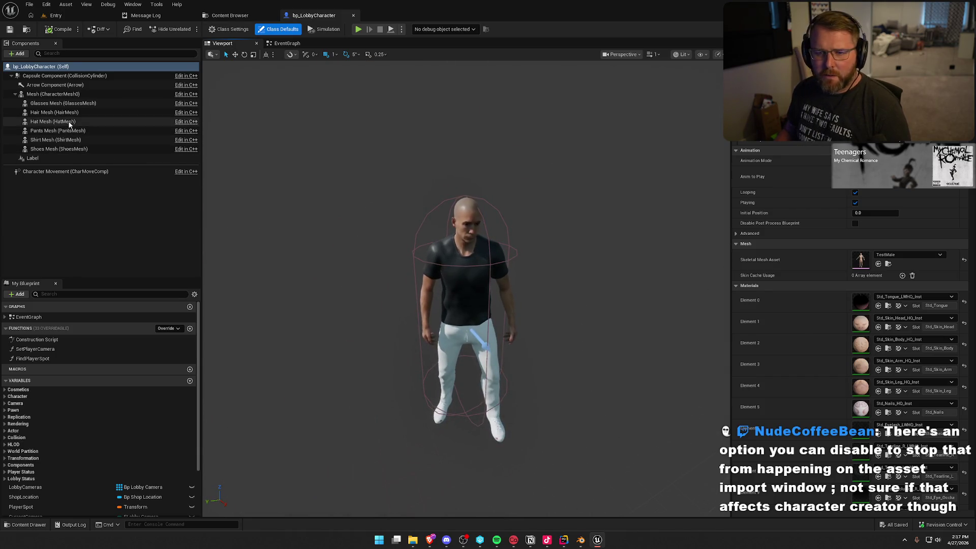
left_click(63, 103)
left_click(907, 253)
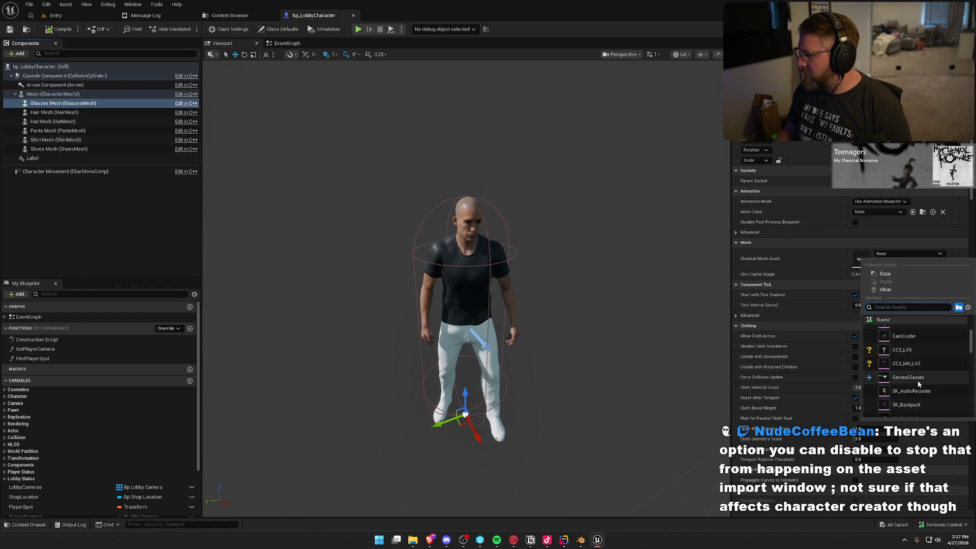
left_click(915, 378)
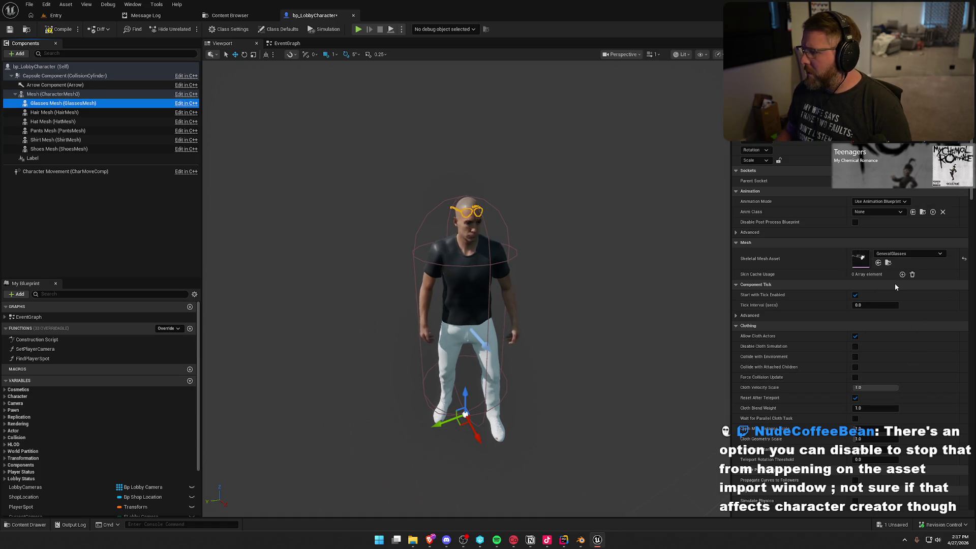
- Check the yellow glasses on the character's head, then close bp_LobbyCharacter
left_click(568, 289)
mouse_move(569, 289)
left_mouse_down()
mouse_move(584, 183)
mouse_move(572, 315)
mouse_move(570, 294)
mouse_move(610, 290)
left_mouse_up()
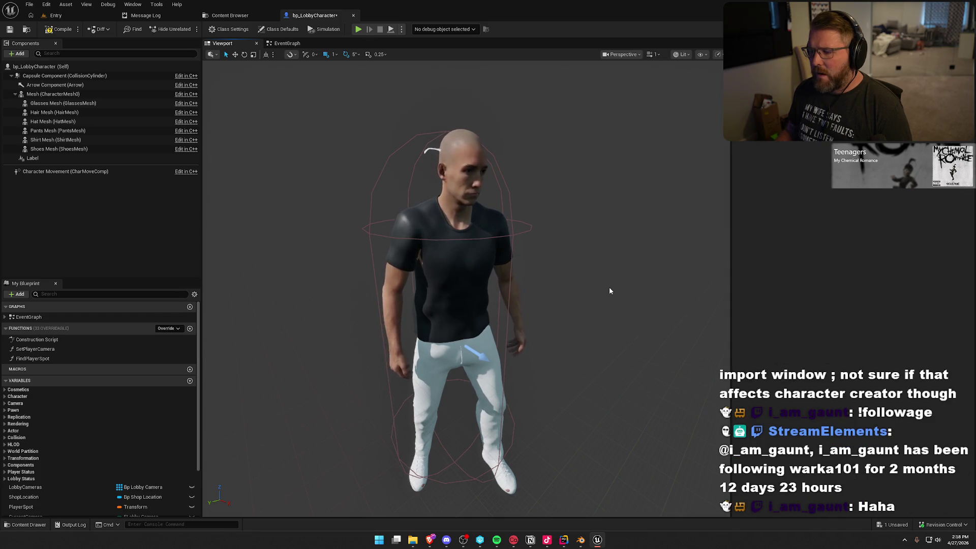
left_click(54, 103)
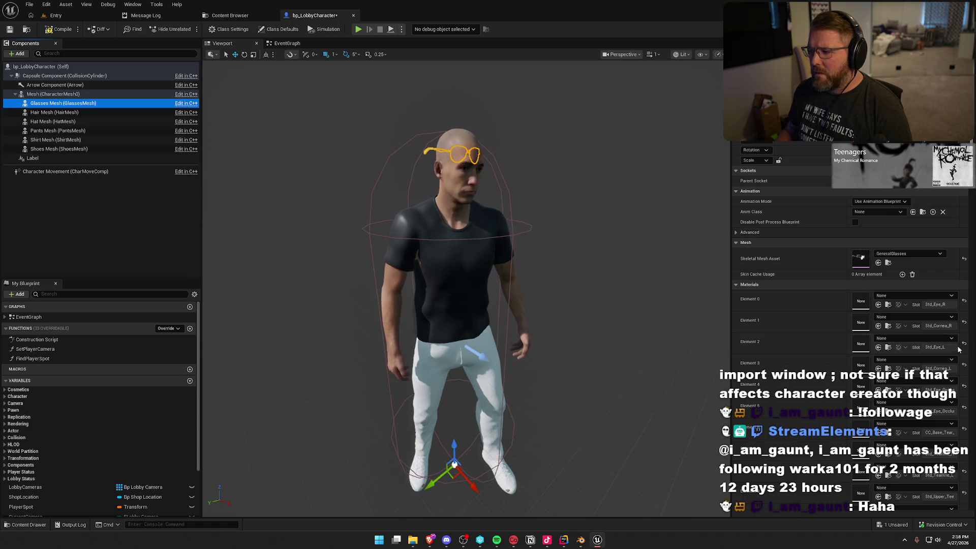
scroll(863, 452, "down", 3)
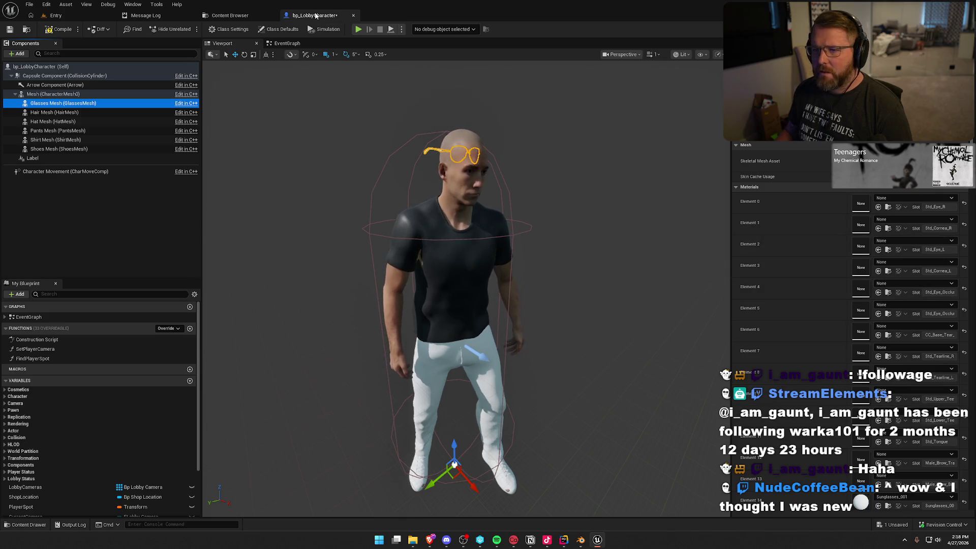
left_click(354, 15)
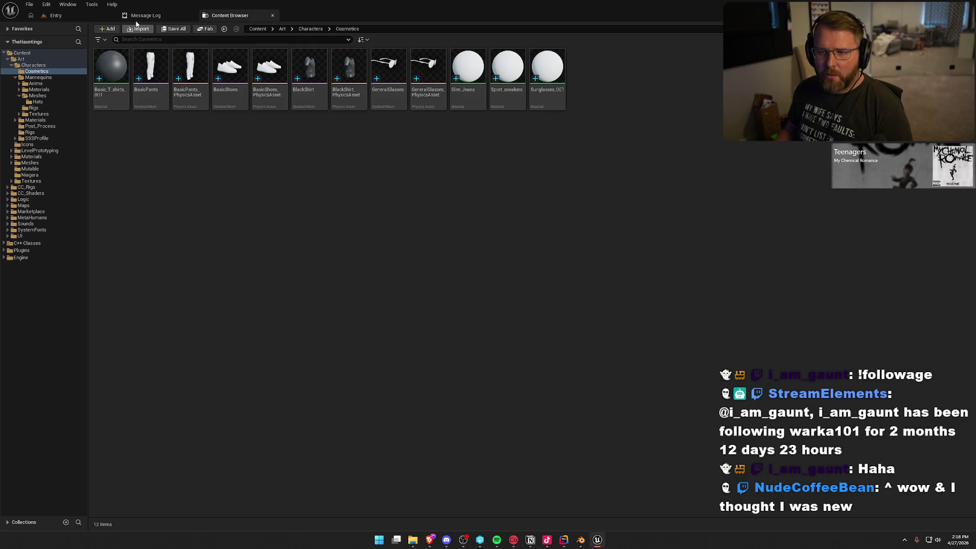
- Reopen bp_LobbyCharacter and clear the Glasses Mesh component's skeletal mesh
left_click(92, 15)
key("ctrl+space")
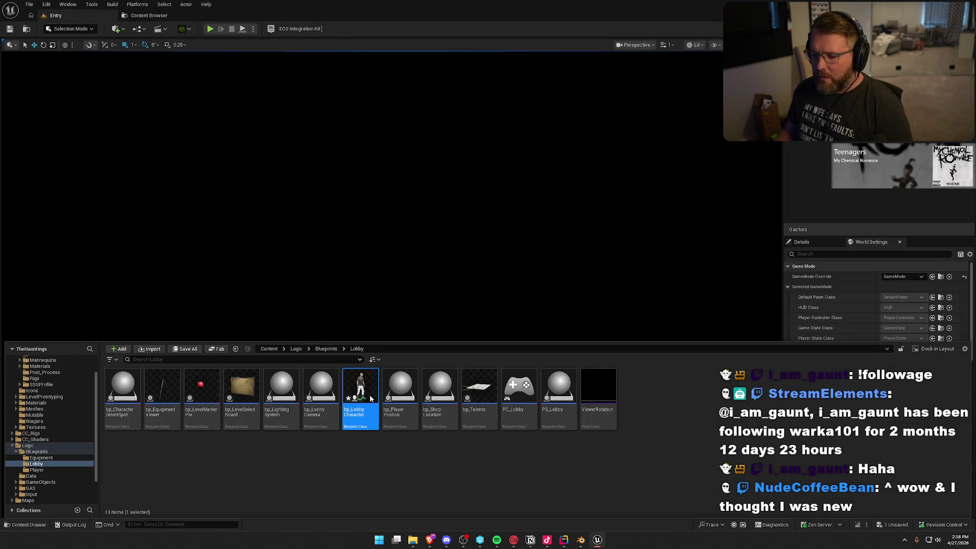
double_click(370, 399)
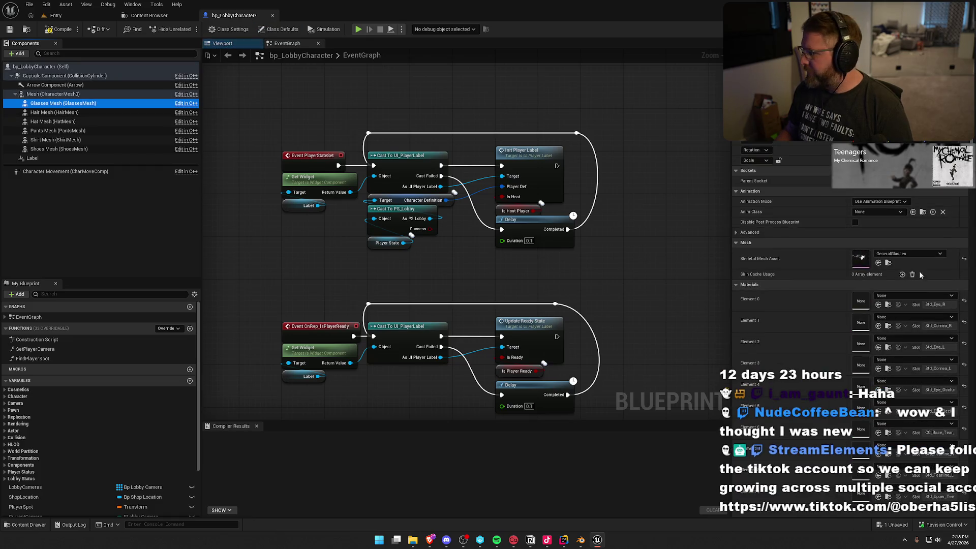
left_click(964, 259)
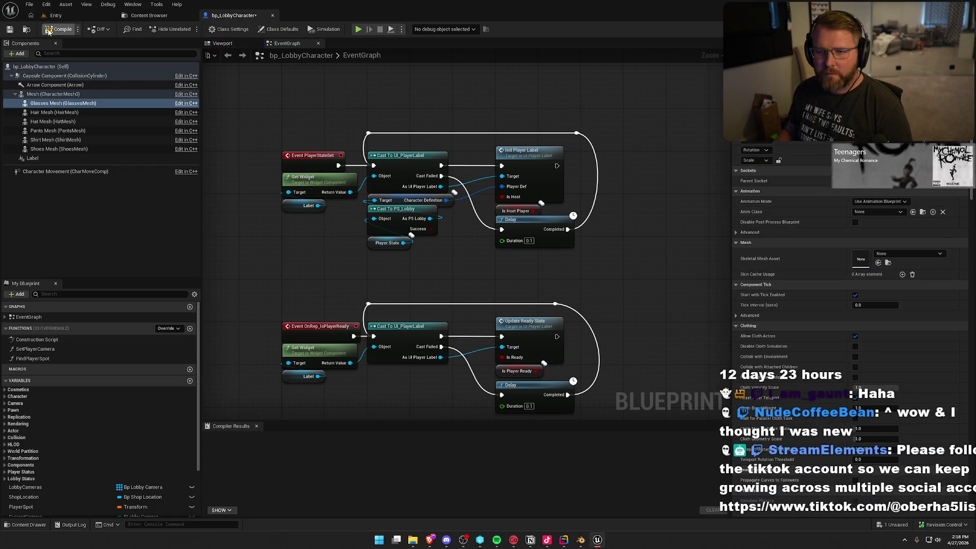
- Delete GeneralGlasses, GeneralGlasses_PhysicsAsset and Sunglasses_001 from Cosmetics
left_click(166, 21)
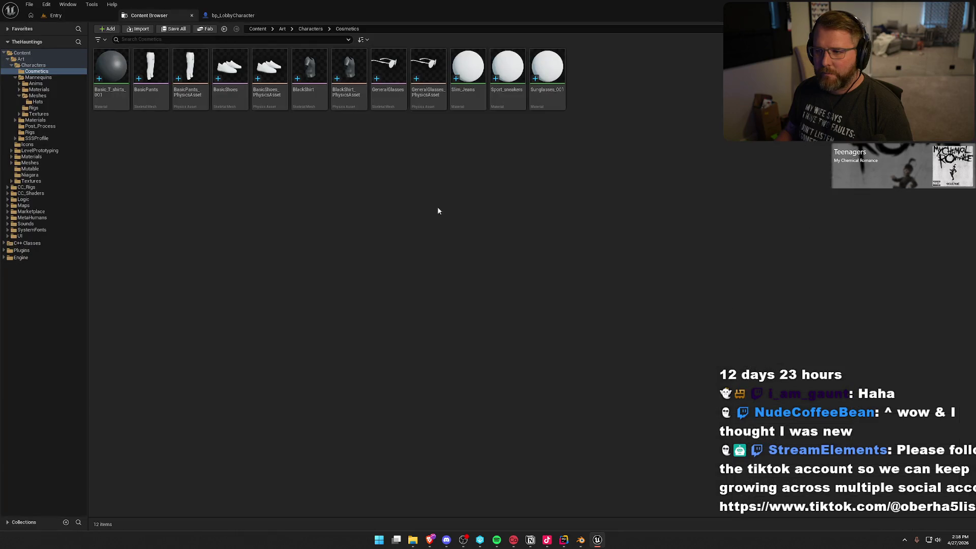
left_click(389, 81)
left_click(470, 86, "ctrl")
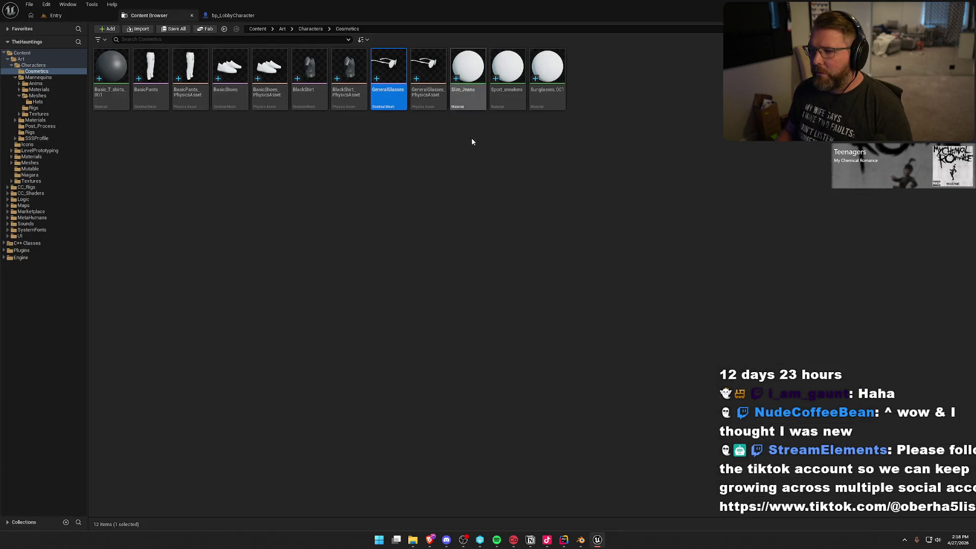
left_click(548, 76, "ctrl")
left_click(428, 87, "ctrl")
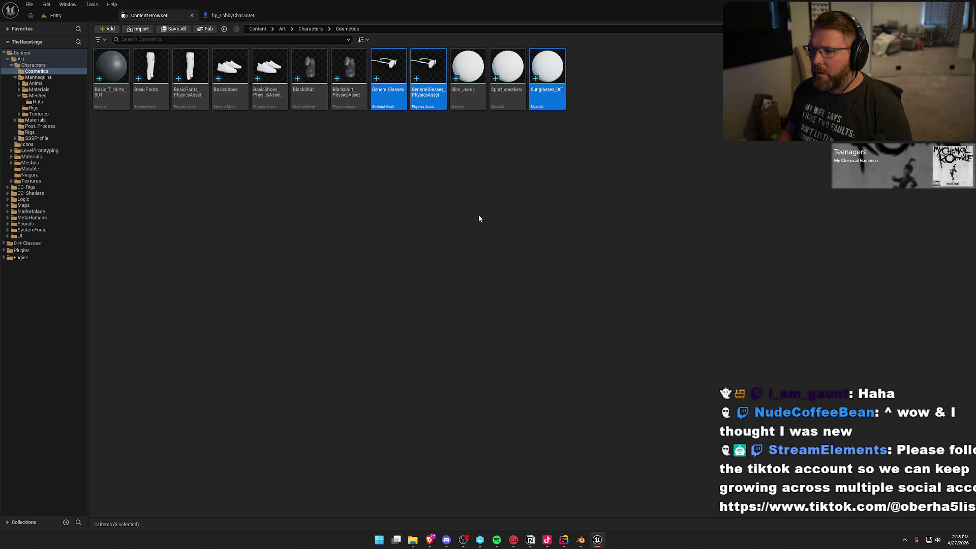
key("Delete")
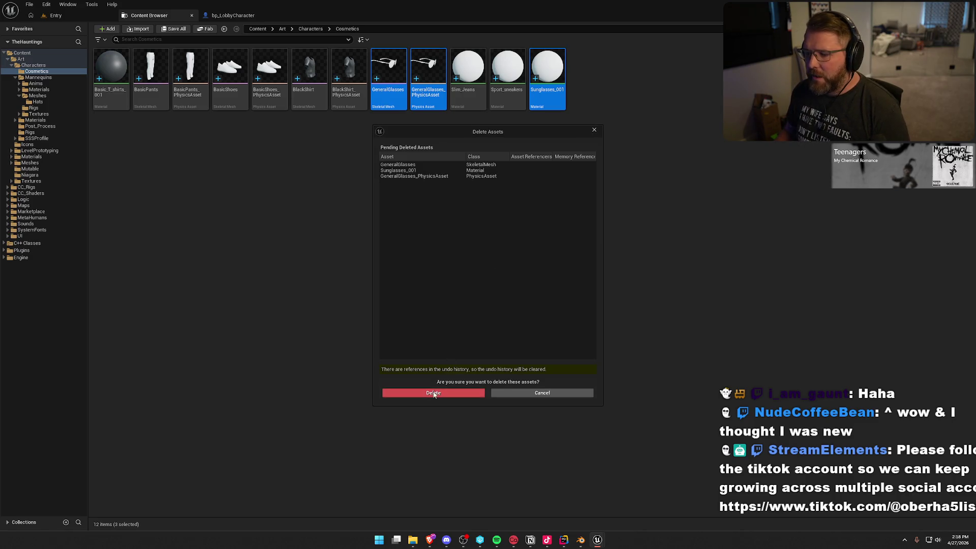
left_click(437, 393)
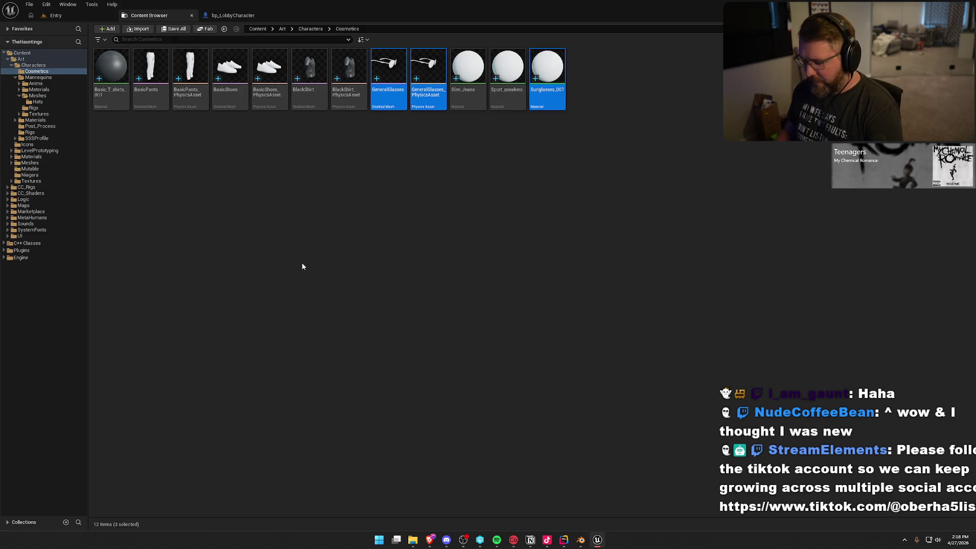
- Force delete the three clothing physics assets, including BasicShoes and BlackShirt, and save all
left_click(270, 103, "ctrl")
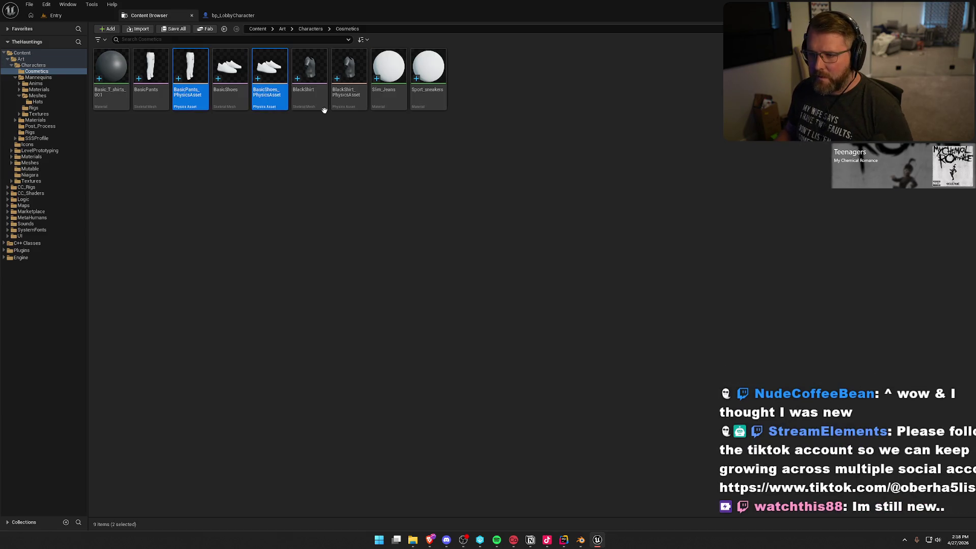
left_click(353, 106, "ctrl")
key("Delete")
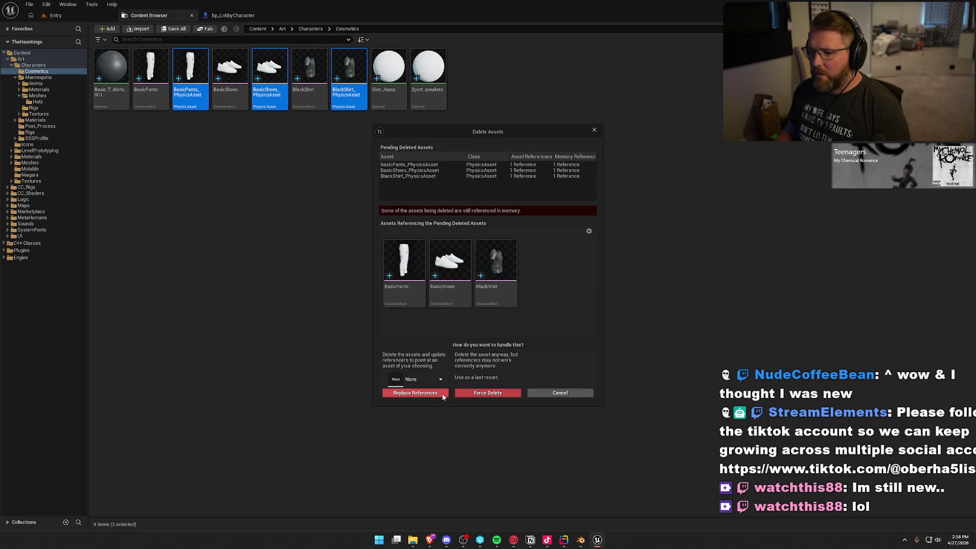
left_click(491, 394)
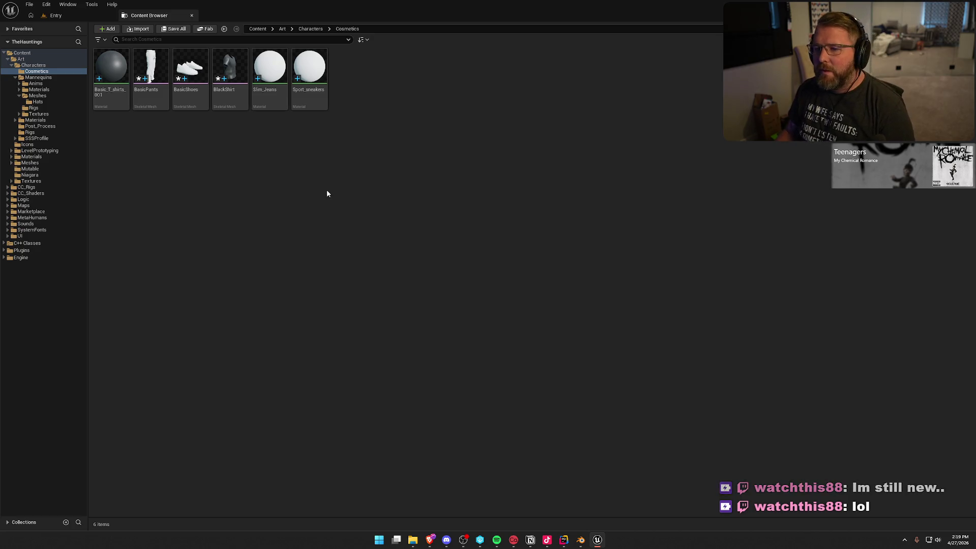
key("ctrl+shift+s")
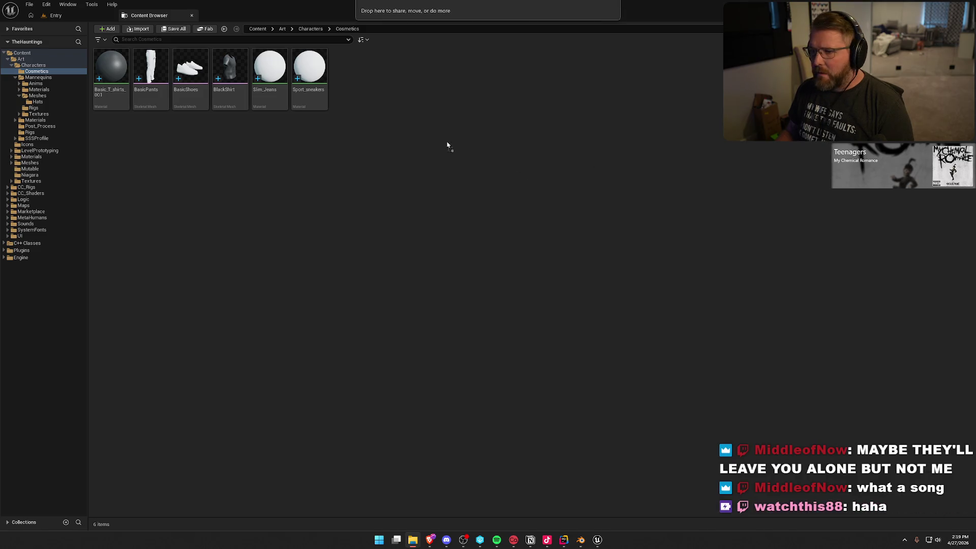
- Import the GeneralGlasses FBX on TestMale_Skeleton with Do Not Create Material and no textures
left_click_drag(447, 146, 464, 140)
left_click(514, 205)
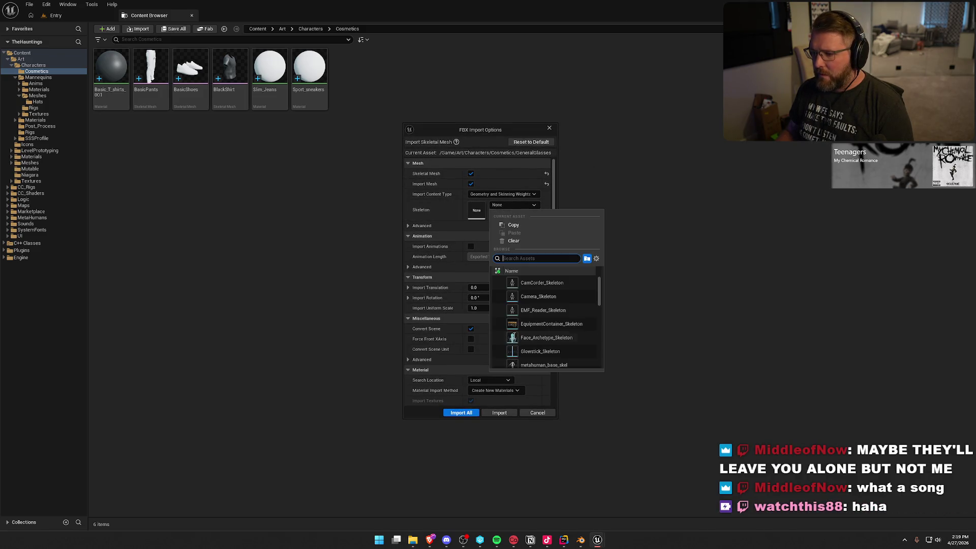
scroll(538, 325, "down", 10)
scroll(540, 328, "down", 2)
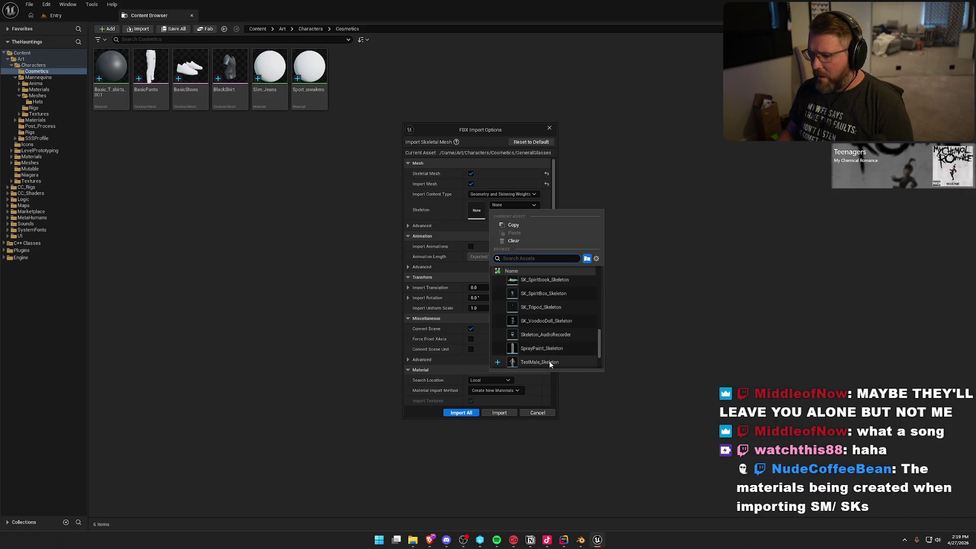
left_click(542, 359)
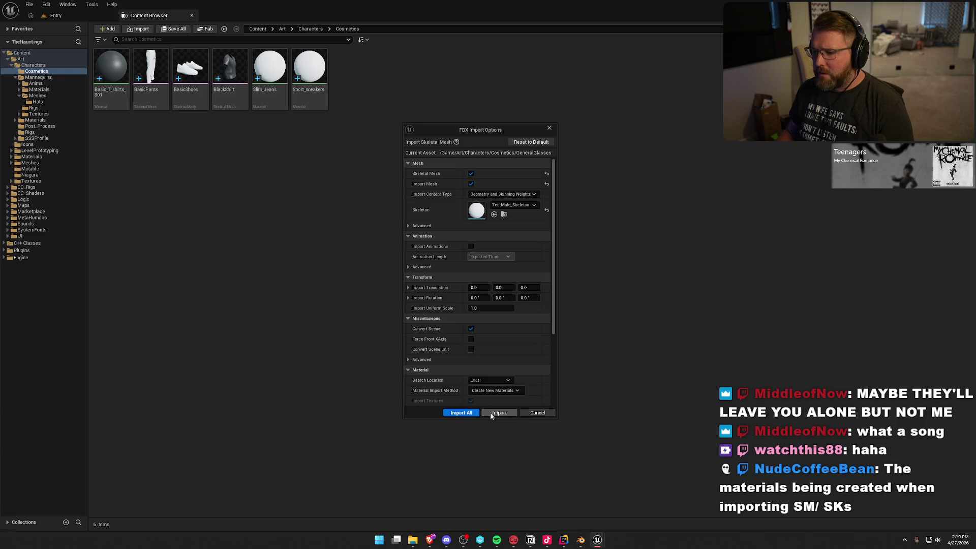
scroll(493, 366, "down", 3)
left_click(495, 330)
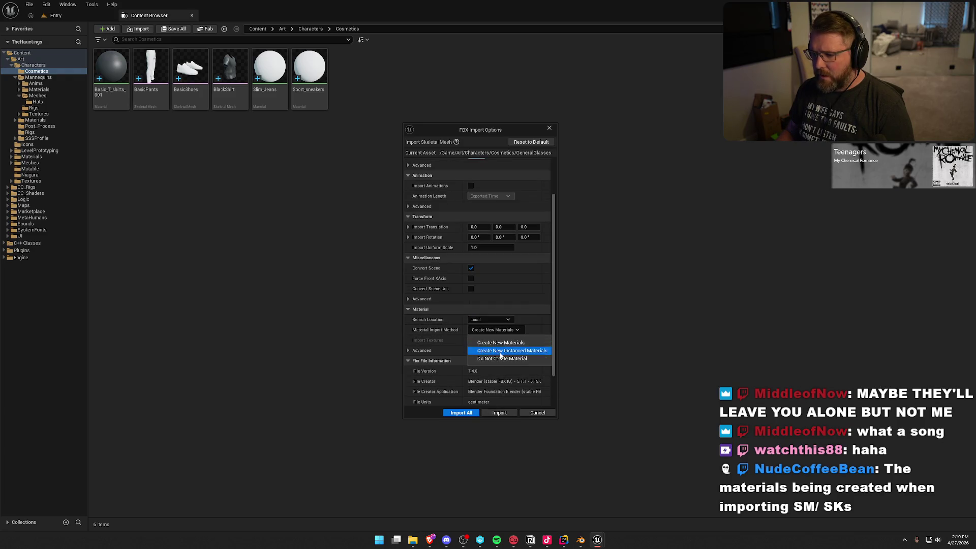
left_click(501, 358)
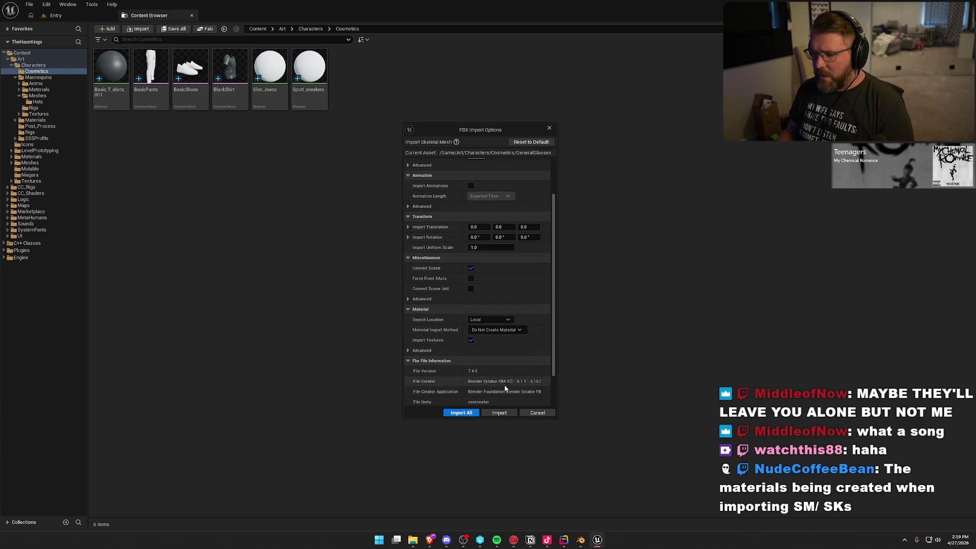
left_click(471, 341)
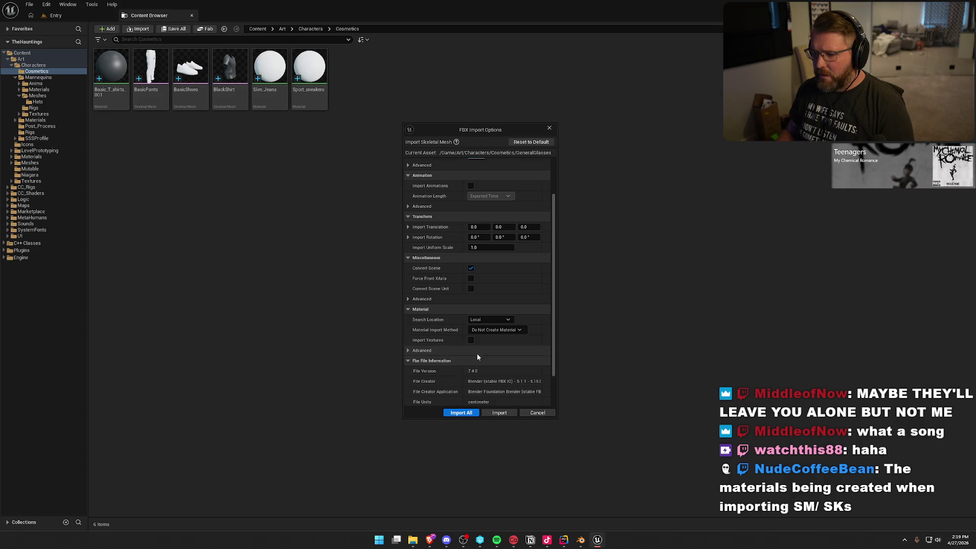
left_click(498, 413)
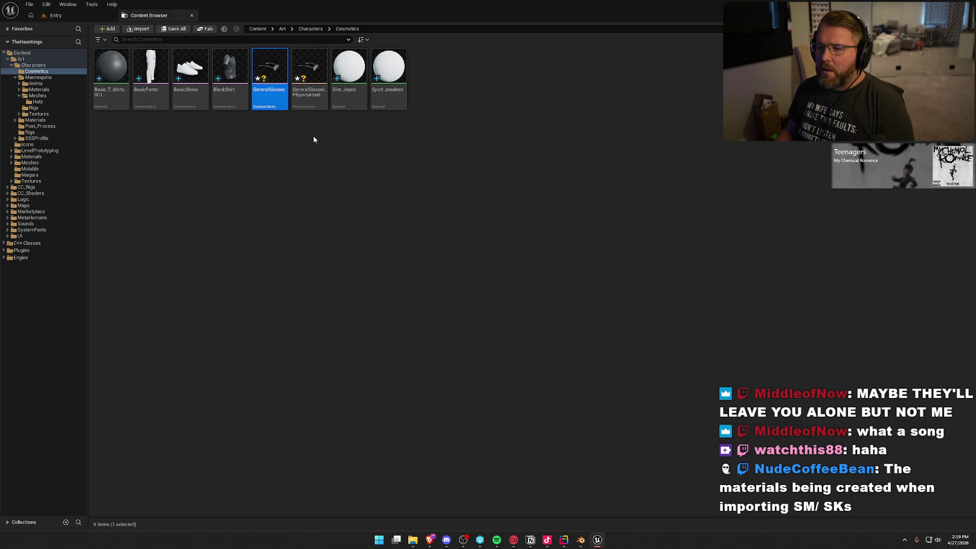
- Force delete GeneralGlasses_PhysicsAsset, leaving only the GeneralGlasses mesh in Cosmetics
left_click(309, 102)
key("Delete")
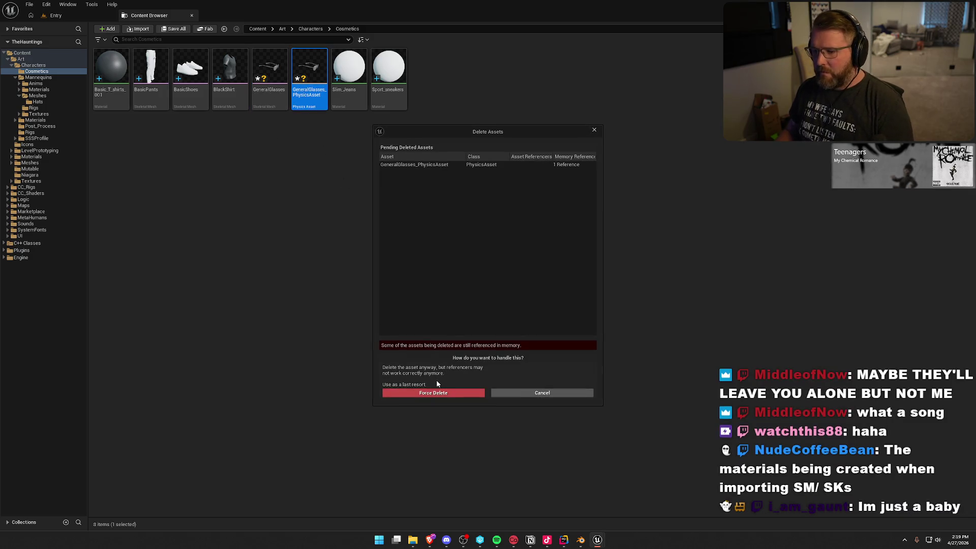
left_click(435, 392)
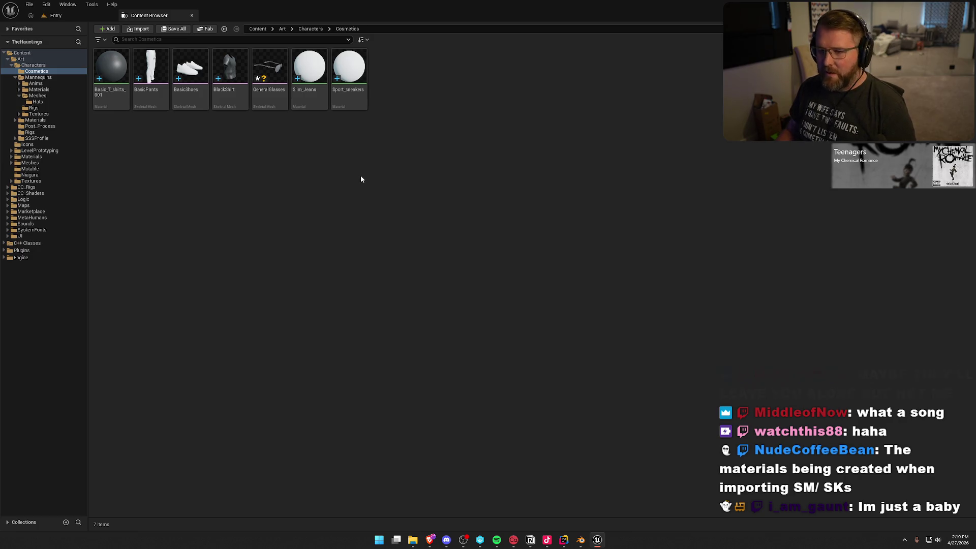
mouse_move(269, 77)
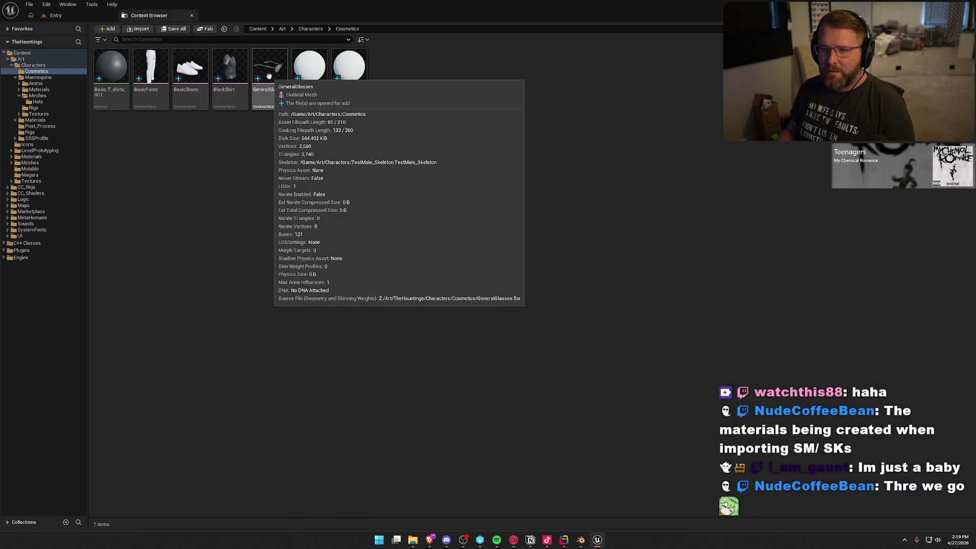
left_click(269, 76)
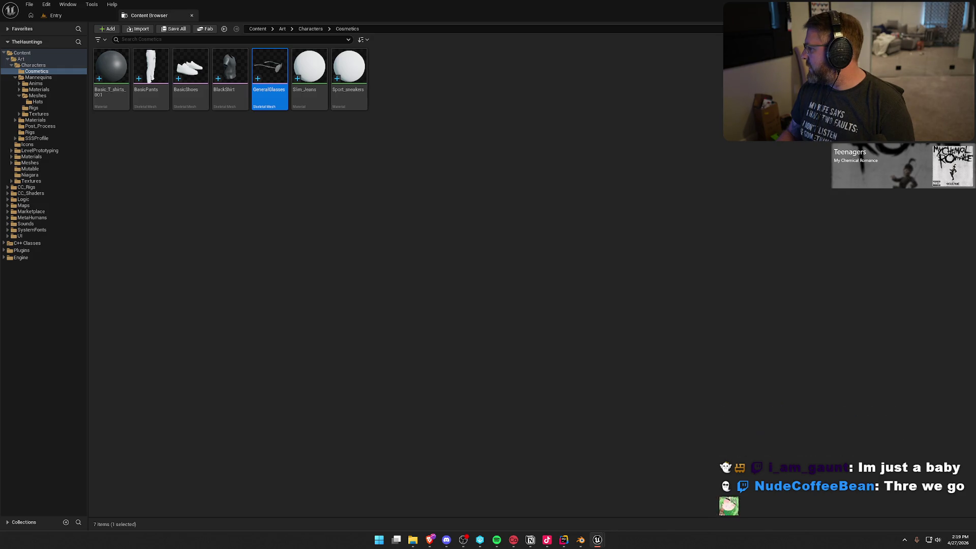
key("ctrl+z")
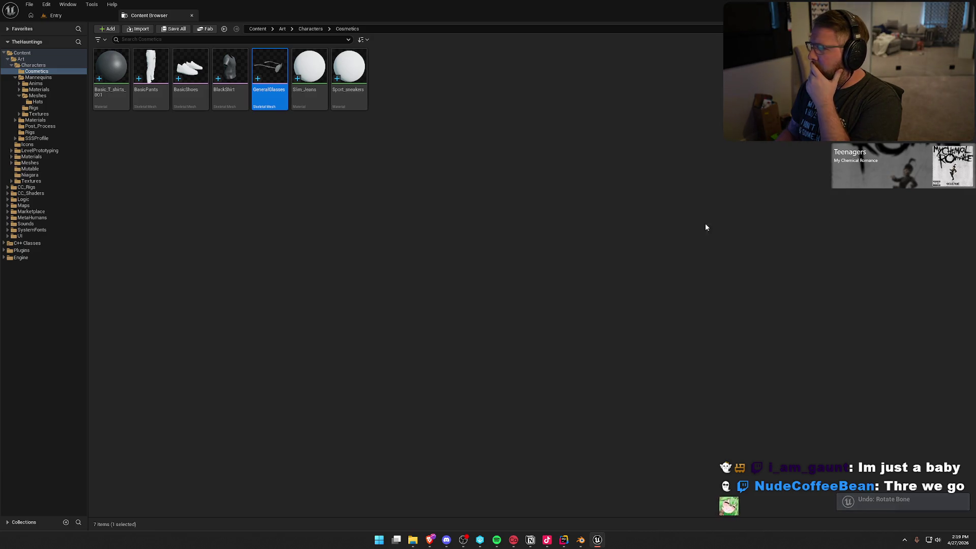
left_click(532, 207)
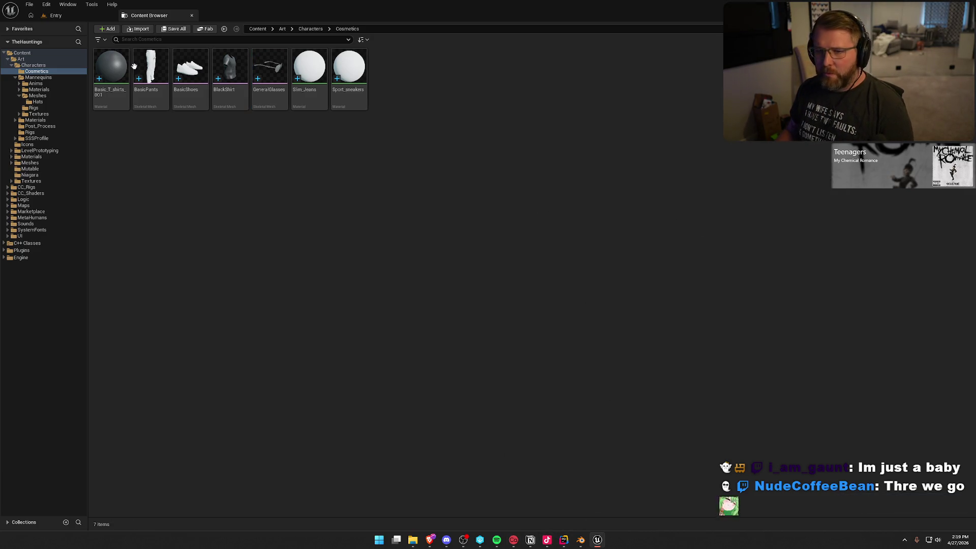
- Open bp_LobbyCharacter from the Content Drawer and view the character in its Viewport
left_click(191, 16)
key("ctrl+space")
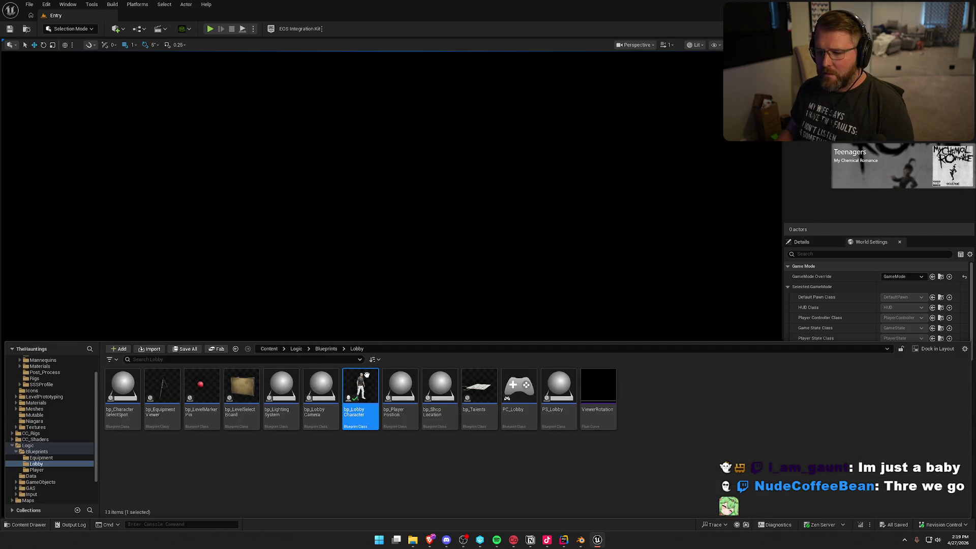
double_click(360, 401)
left_click(223, 44)
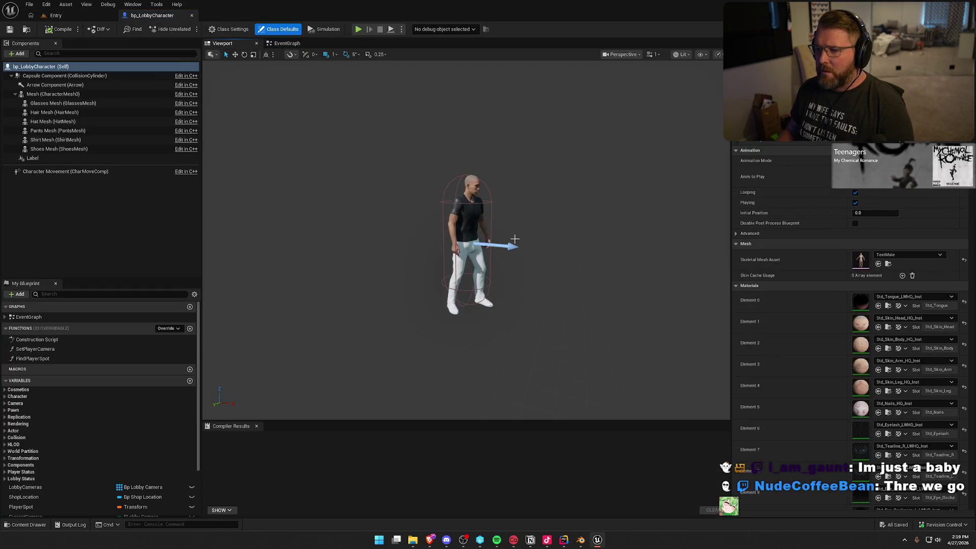
scroll(300, 412, "up", 5)
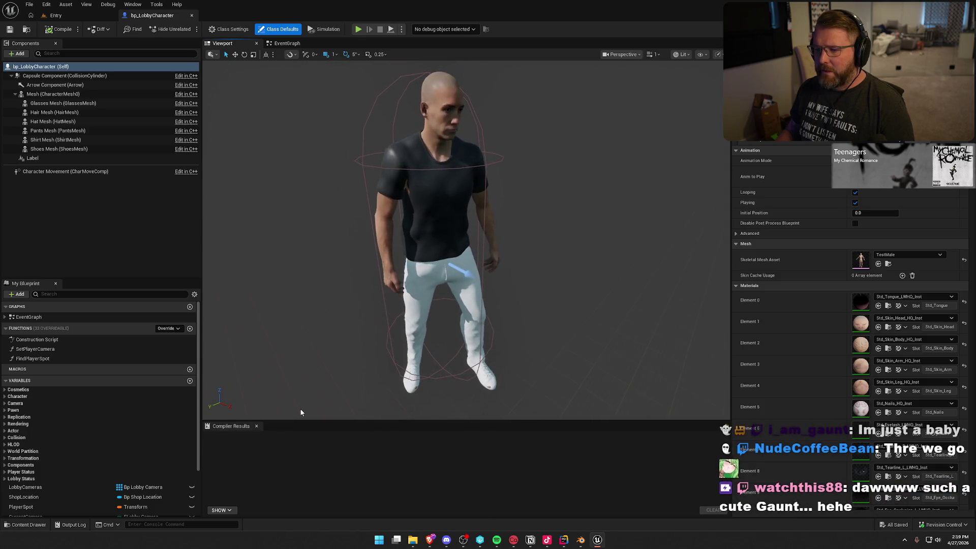
- Assign GeneralGlasses to the Glasses Mesh component and compile the blueprint
left_click(80, 104)
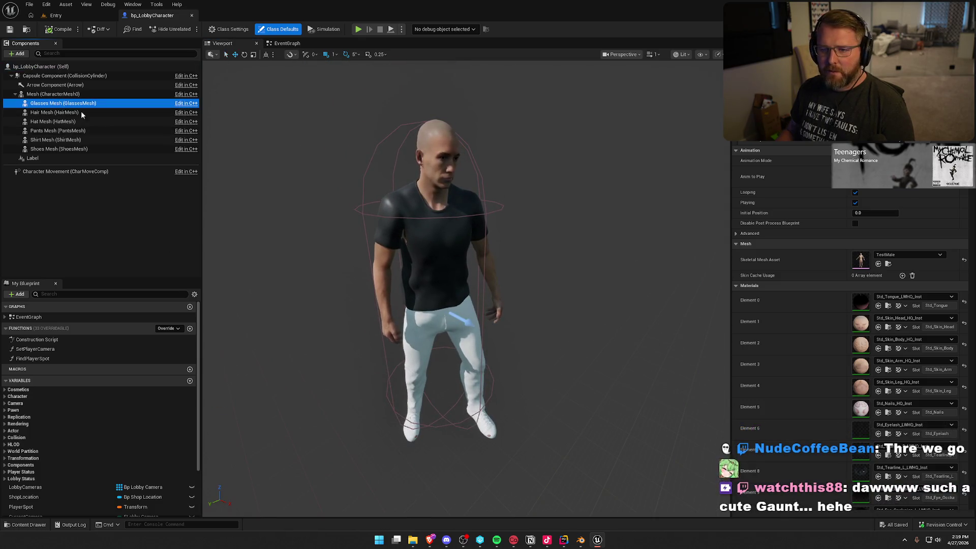
left_click(910, 253)
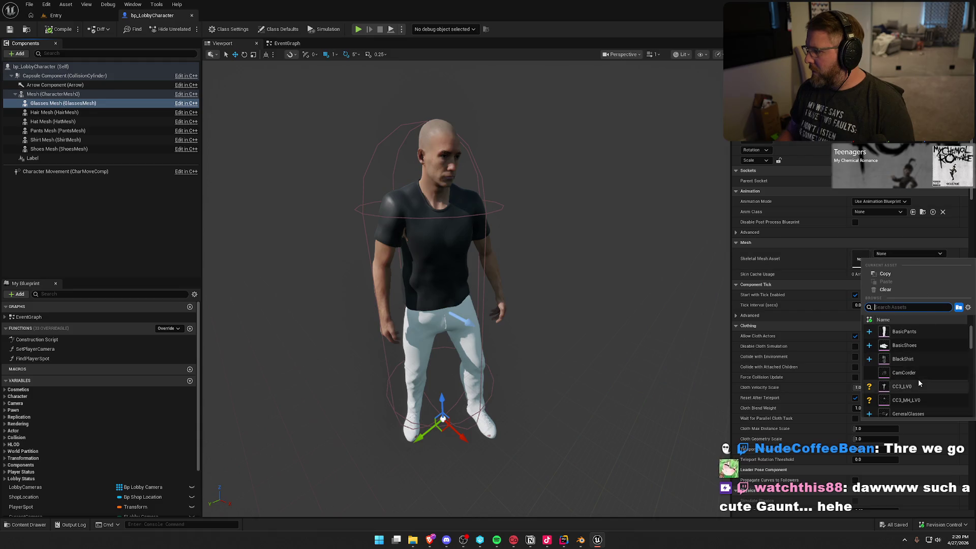
scroll(914, 391, "down", 1)
left_click(909, 401)
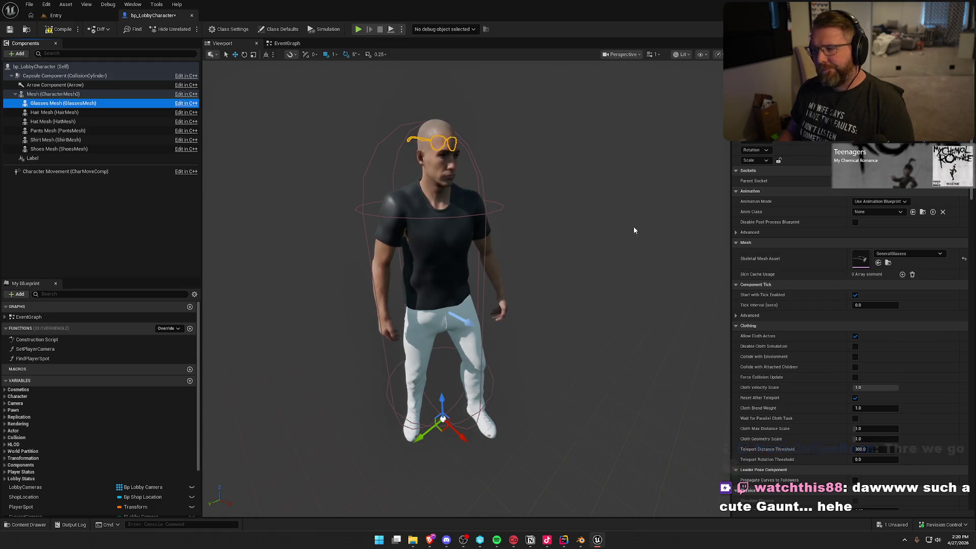
left_click(47, 209)
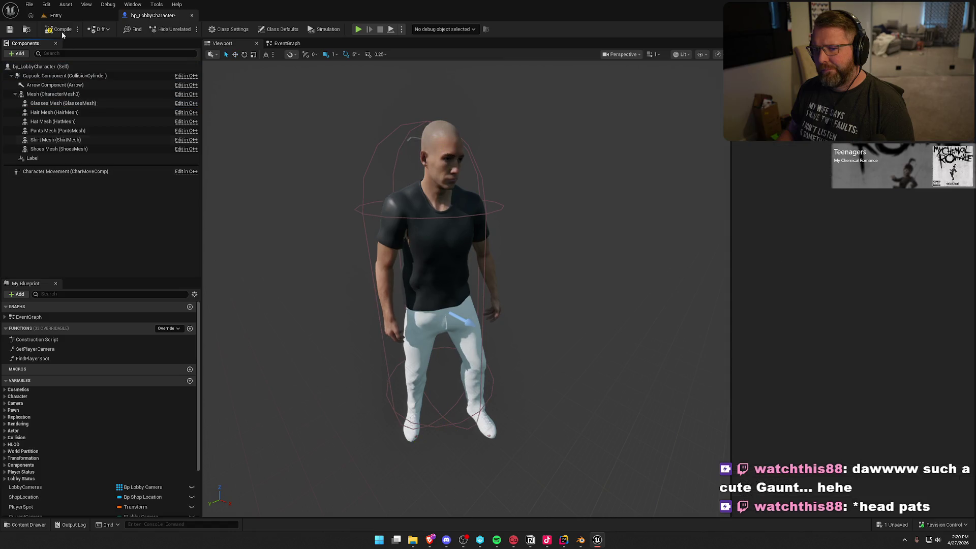
left_click(61, 30)
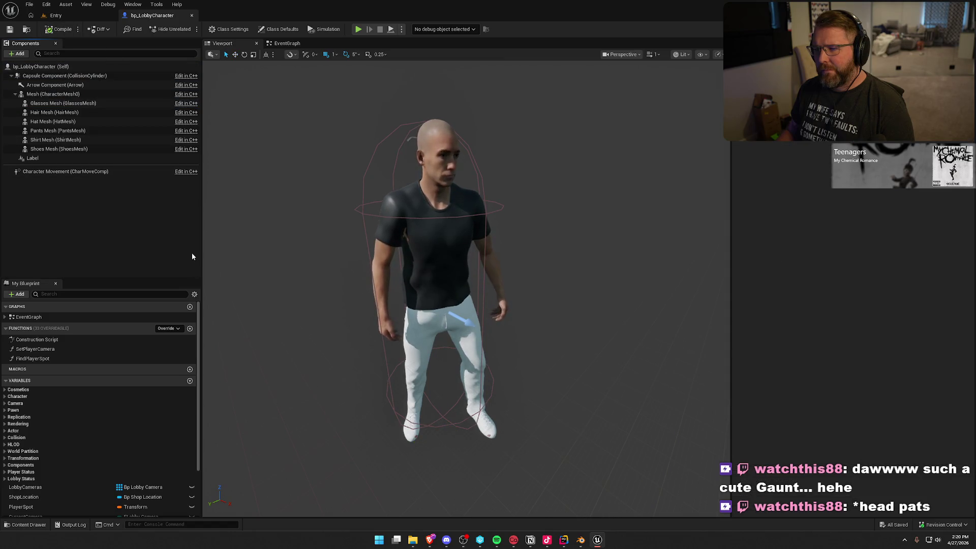
- Inspect the glasses on the character's head, then close the bp_LobbyCharacter editor
left_click(63, 103)
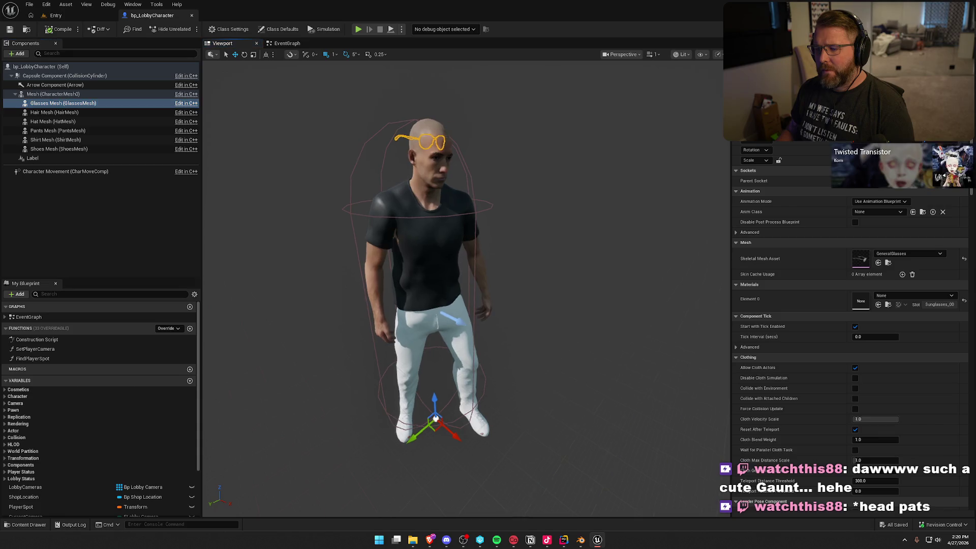
mouse_move(457, 285)
left_mouse_down()
mouse_move(518, 284)
mouse_move(519, 223)
mouse_move(585, 214)
mouse_move(594, 238)
mouse_move(589, 183)
left_mouse_up()
scroll(518, 223, "down", 5)
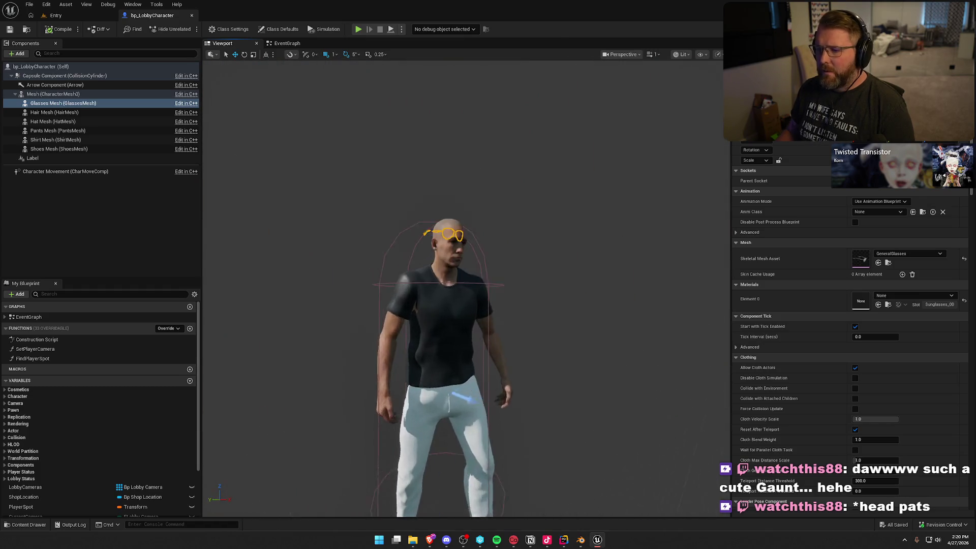
left_click_drag(465, 401, 466, 411)
left_click(394, 314)
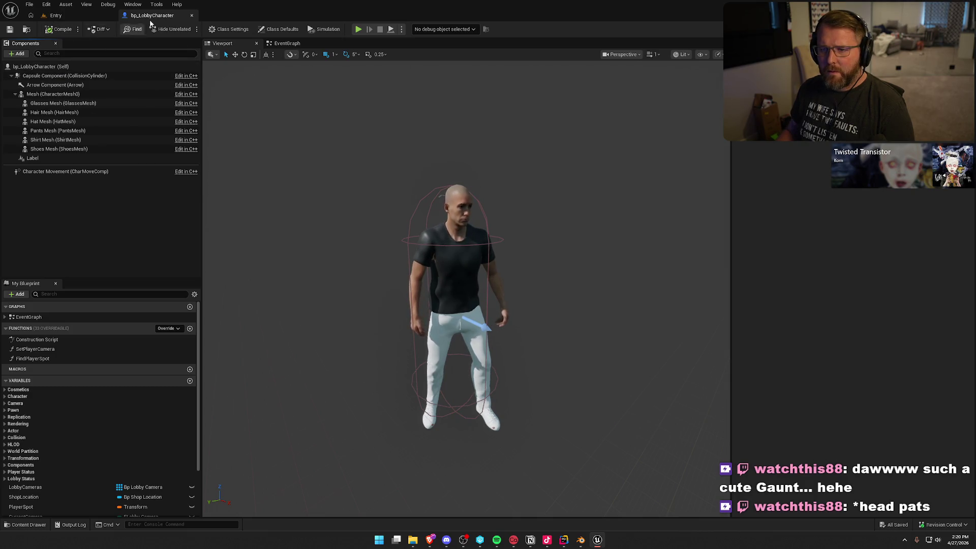
left_click(191, 15)
- Close Unreal Editor and Blender without saving, and hide Rider's log panel
left_click(971, 6)
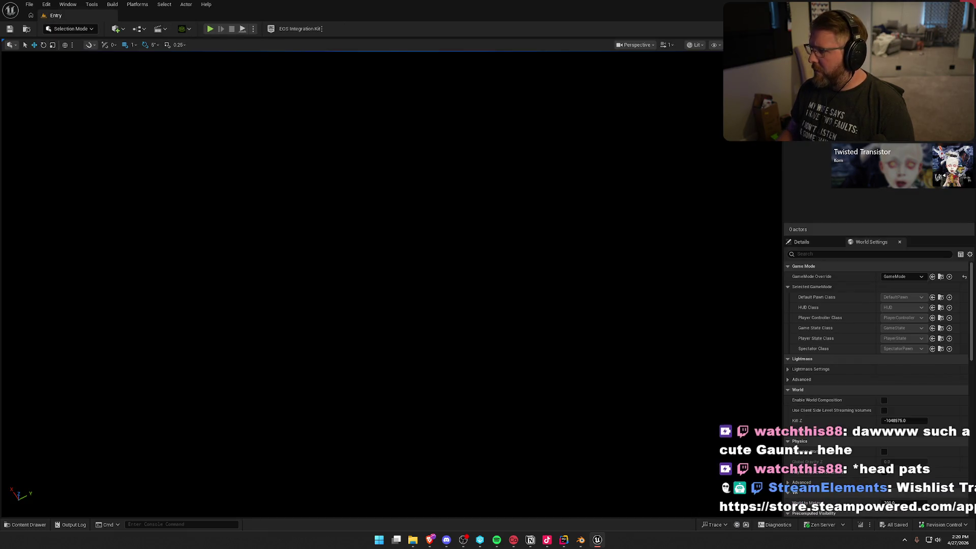
left_click(971, 6)
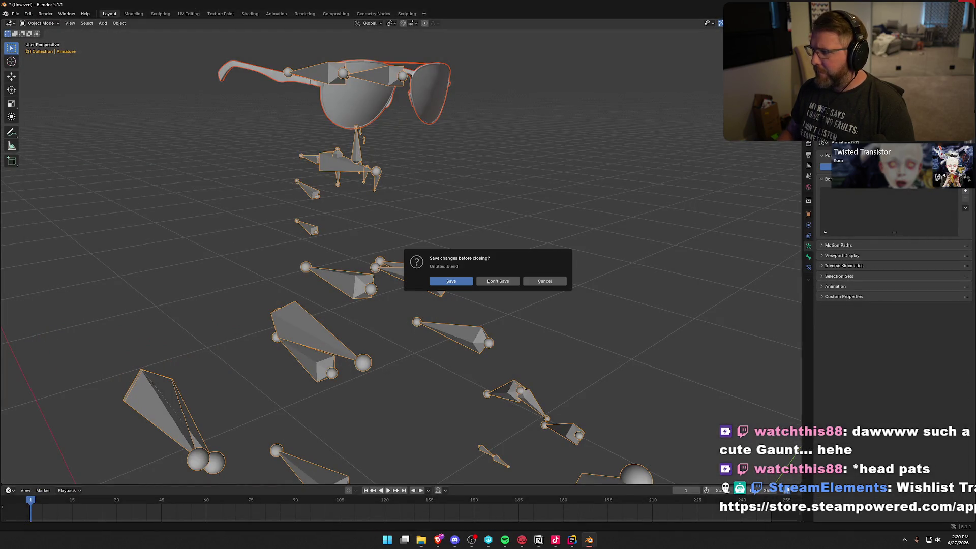
left_click(498, 281)
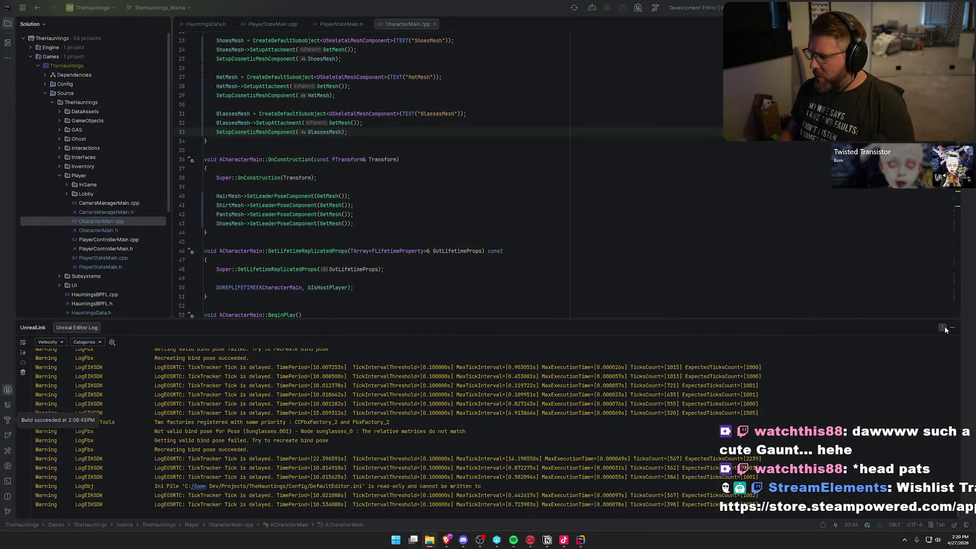
left_click(952, 328)
- Go to the declaration of SetupCosmeticMeshComponent with F12
scroll(315, 169, "up", 1)
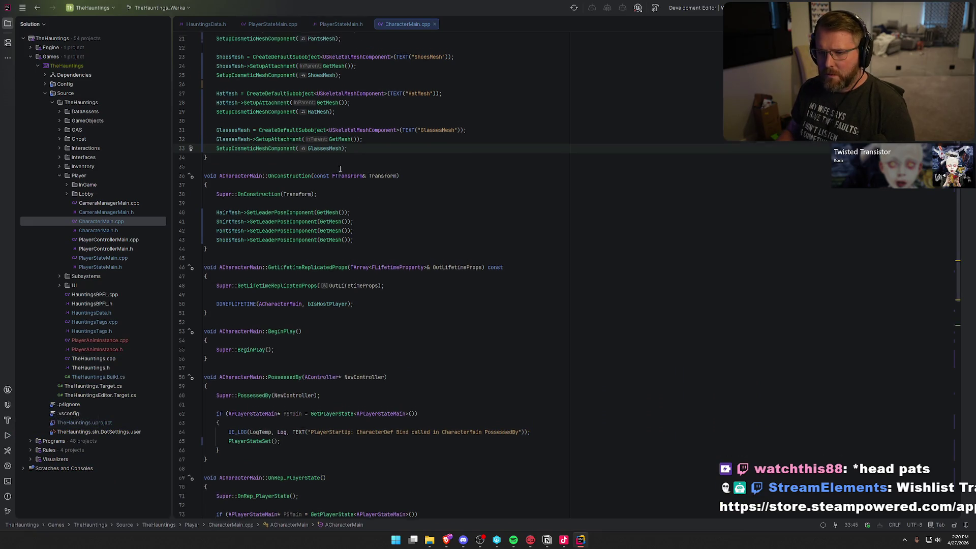
left_click(278, 150)
left_click(270, 160)
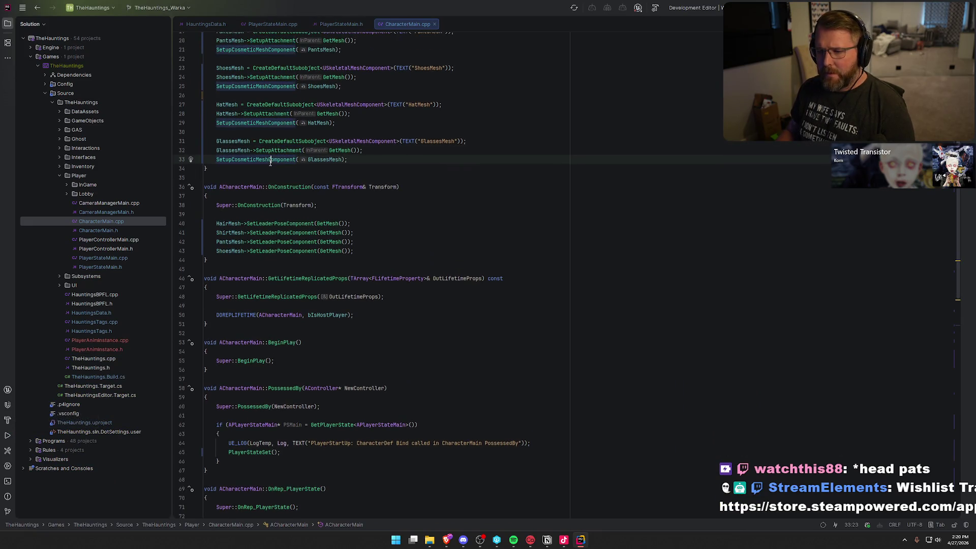
key("F12")
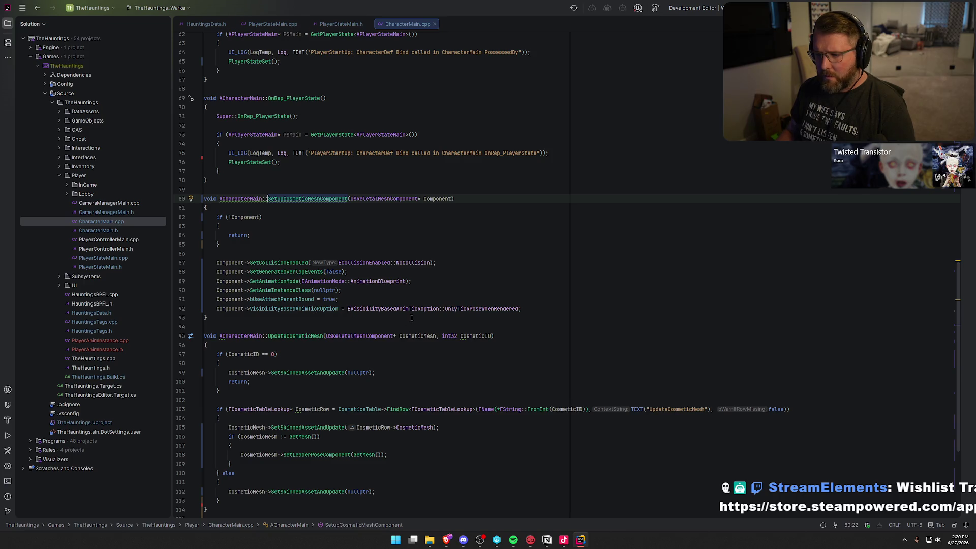
- Review the code through the SetLeaderPoseComponent call on line 108, then build the game project
left_click(347, 301)
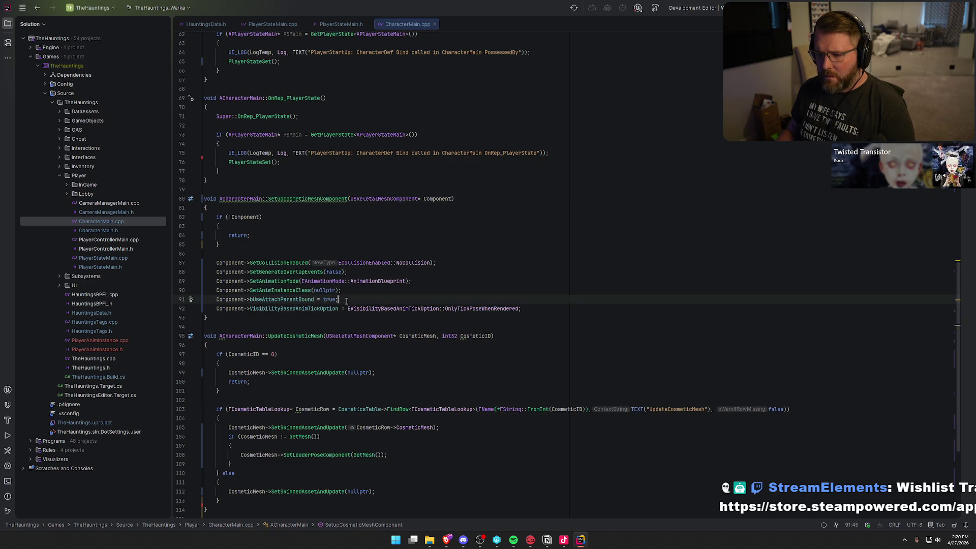
left_click(345, 290)
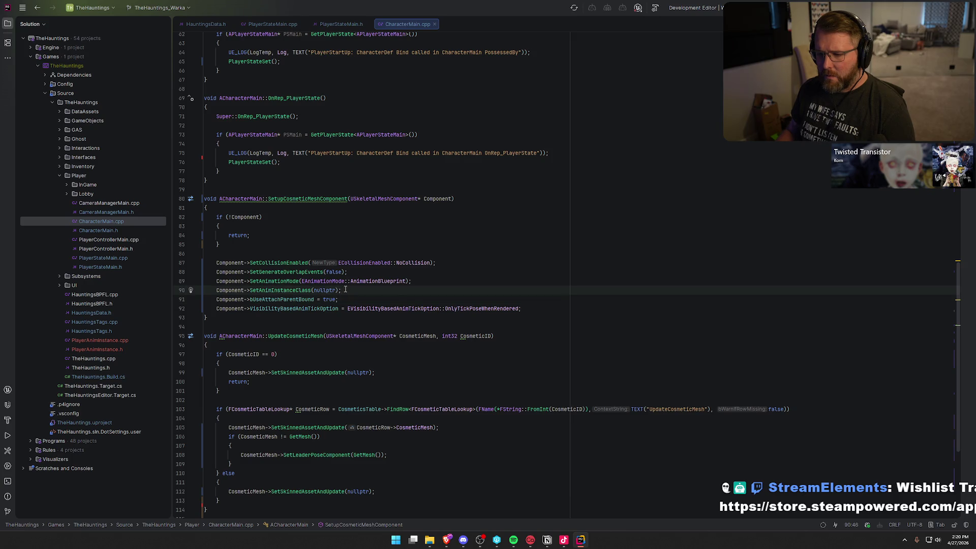
left_click(348, 280)
left_click(350, 271)
left_click(470, 263)
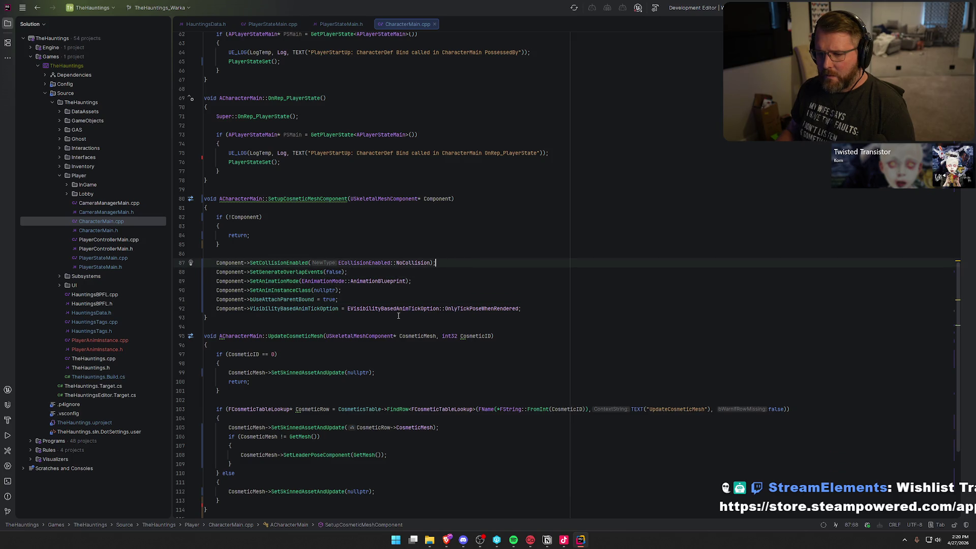
scroll(512, 339, "down", 4)
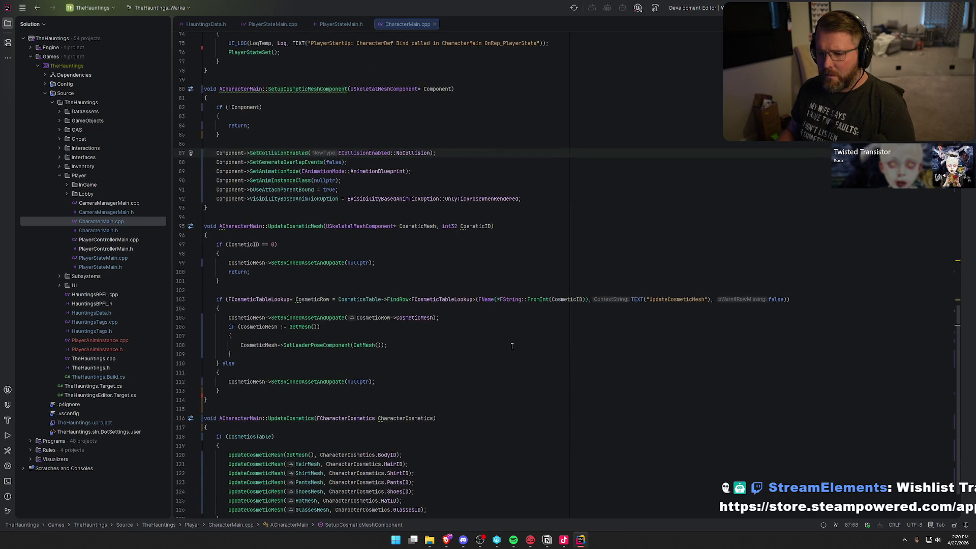
double_click(318, 345)
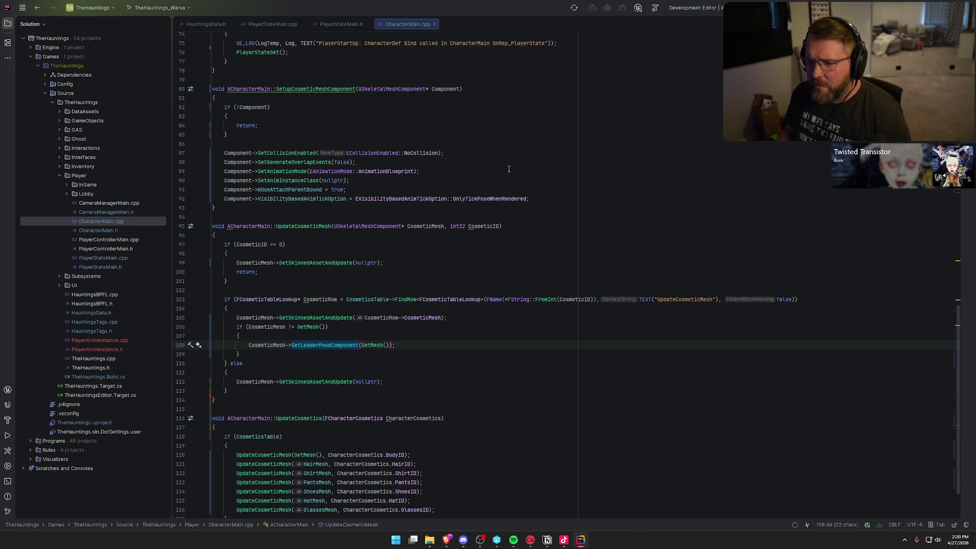
key("ctrl+shift+b")
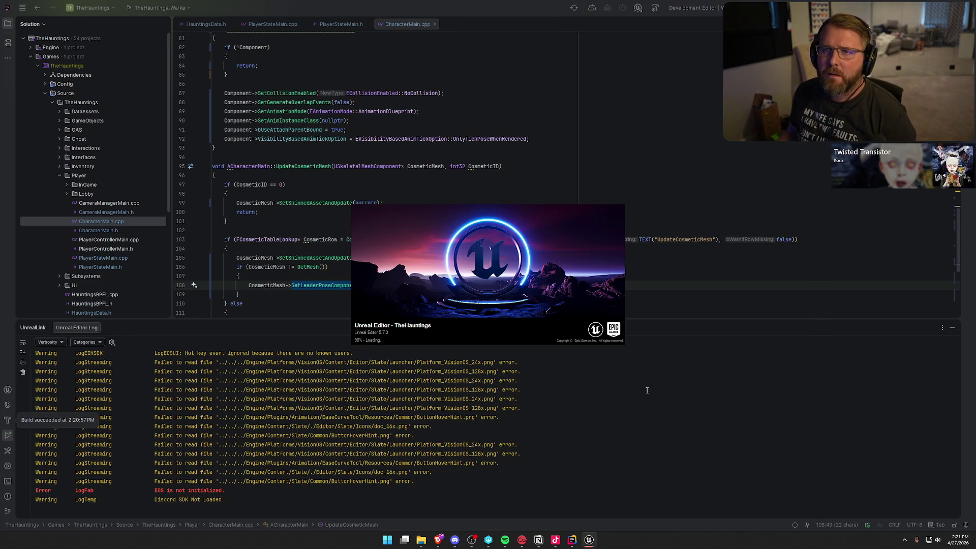
- Open bp_LobbyCharacter from the Lobby folder and frame the character in its viewport
left_click(590, 540)
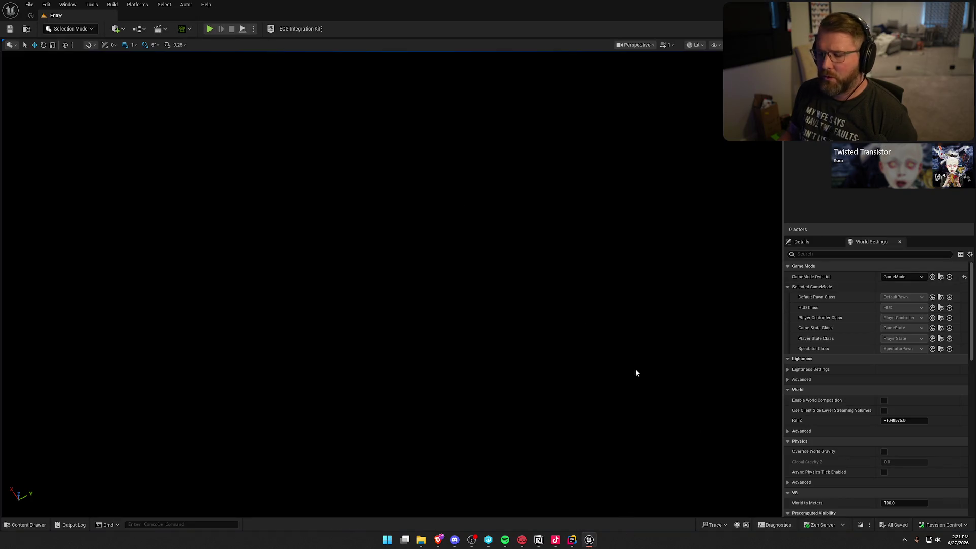
left_click(28, 525)
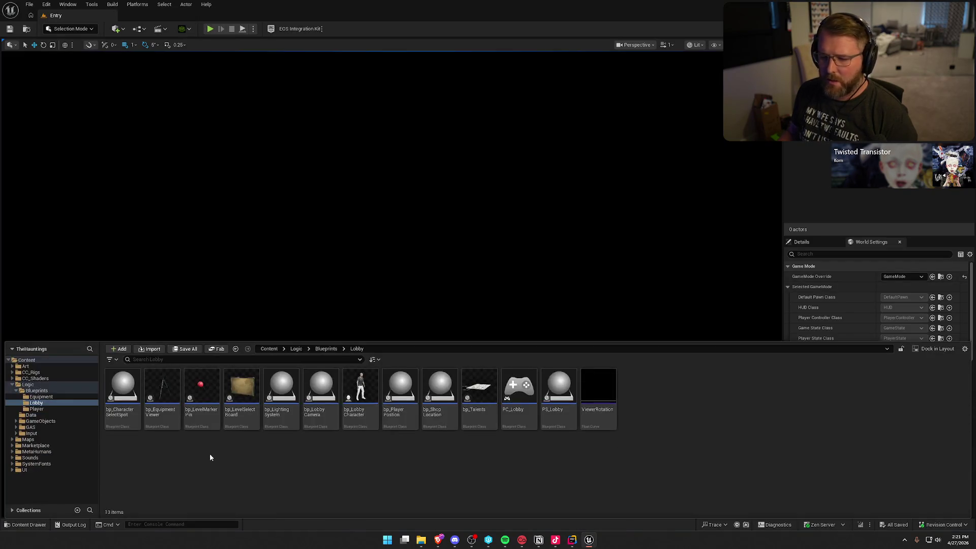
double_click(374, 408)
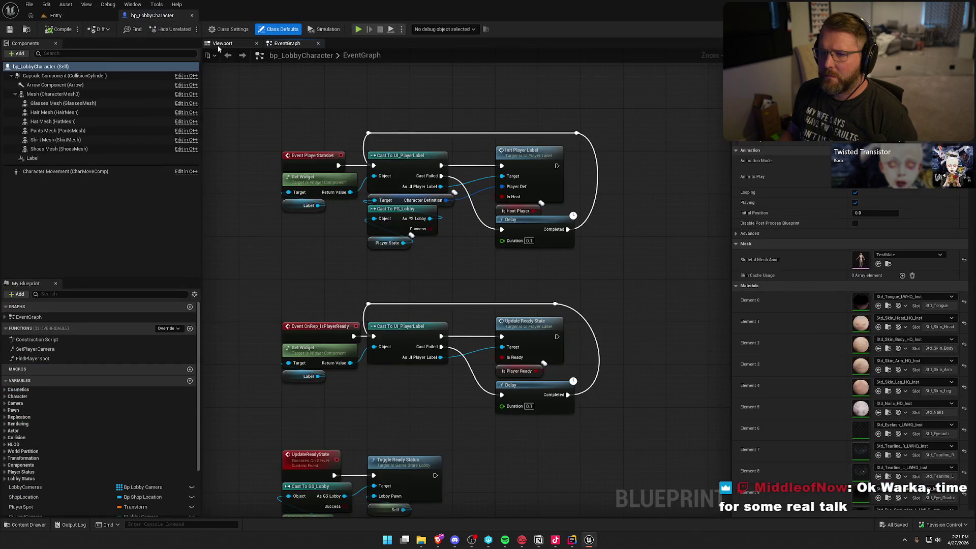
left_click(222, 43)
key("f")
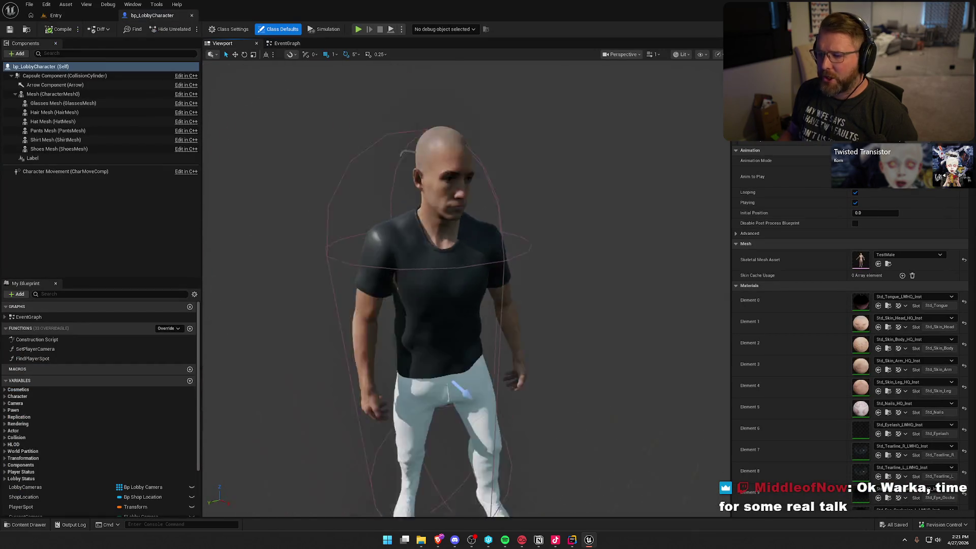
- Inspect the Glasses, Hair, Pants and Shirt mesh components, then return to the Entry level
left_click(74, 103)
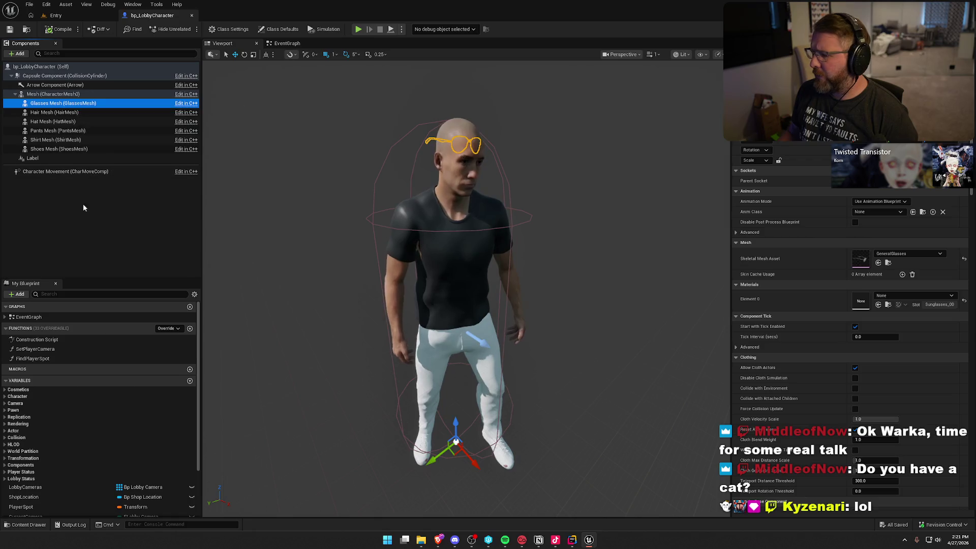
left_click(57, 112)
left_click(56, 131)
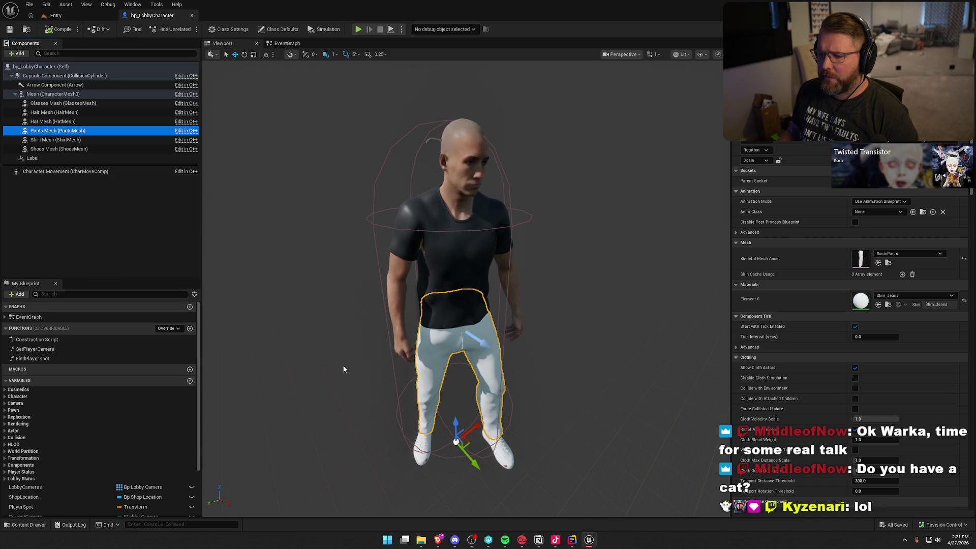
left_click(435, 269)
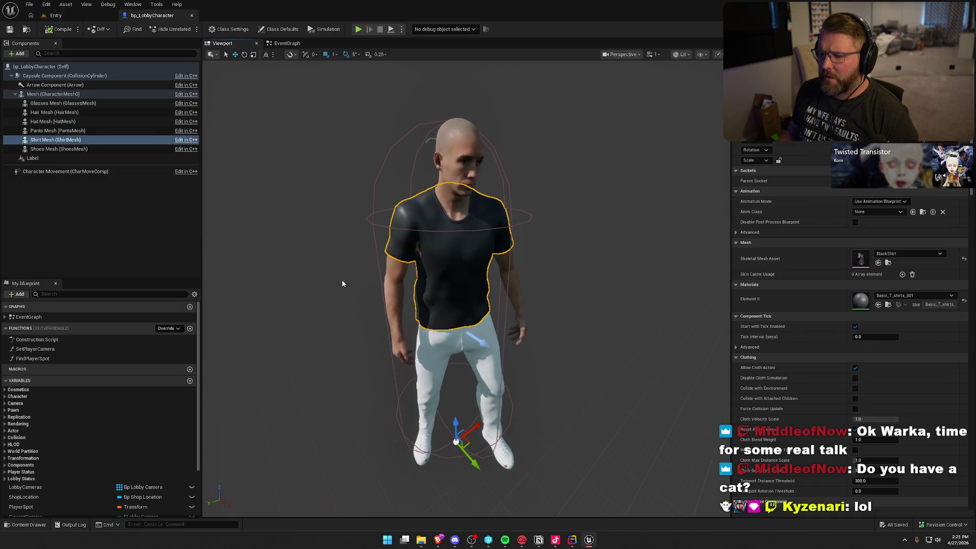
left_click(108, 194)
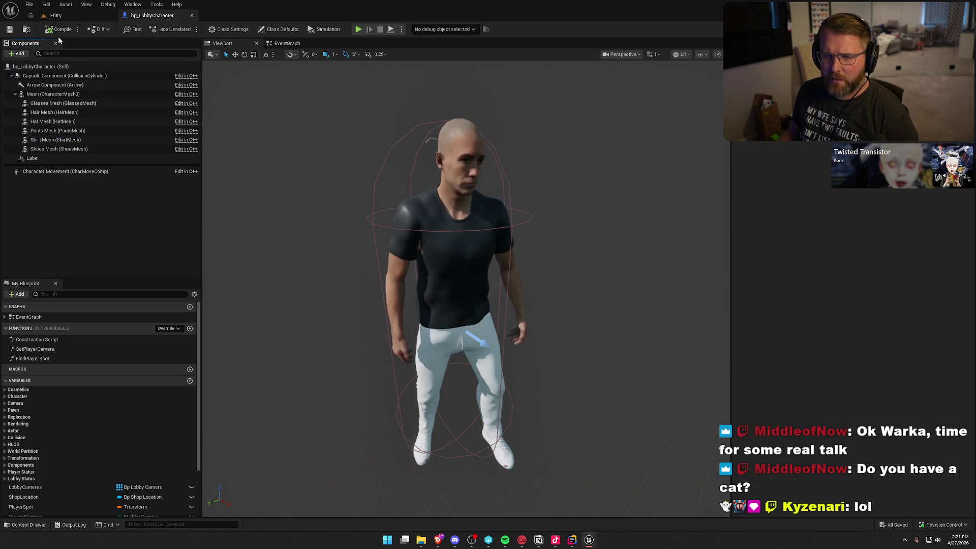
left_click(56, 15)
key("ctrl+space")
- Open the LobbyMenu level, play-test it and create a new Demonologist character
left_click(28, 439)
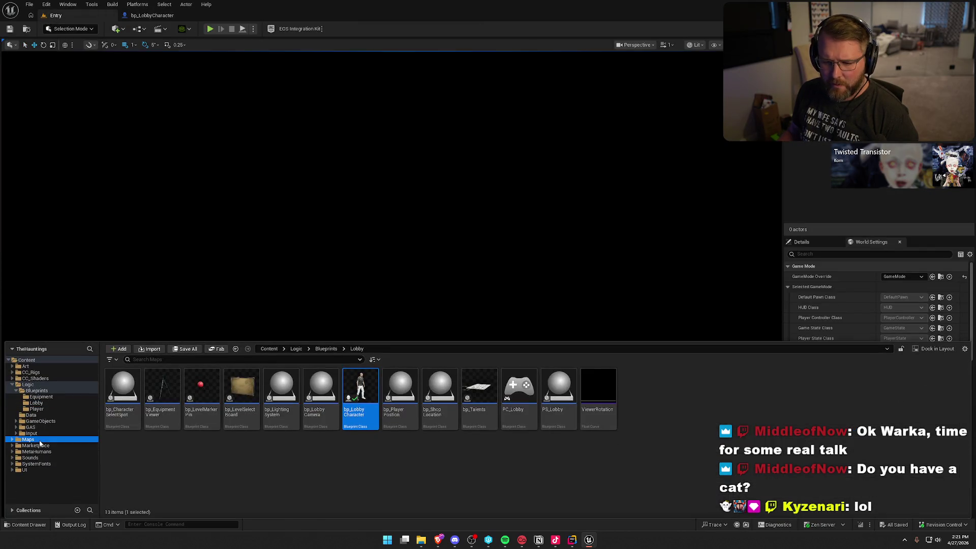
double_click(213, 390)
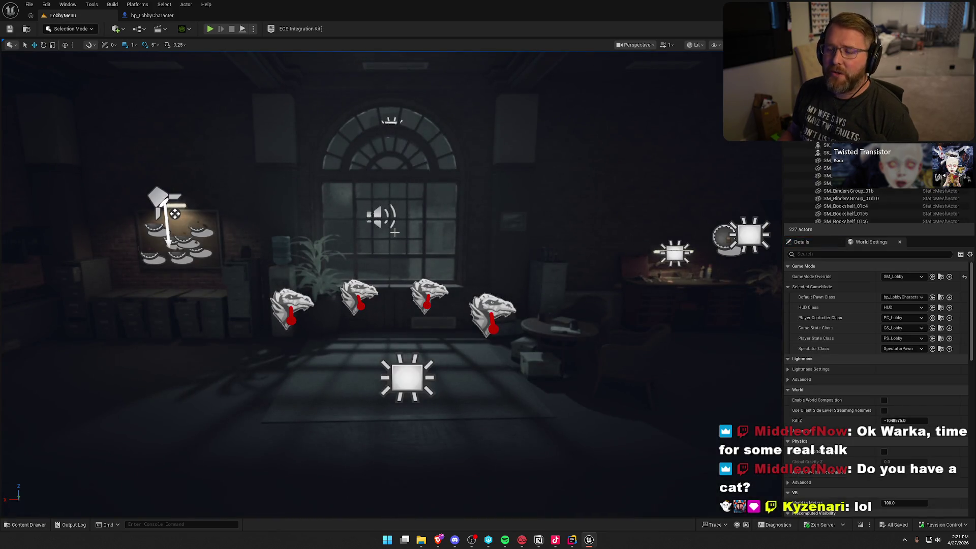
left_click(210, 28)
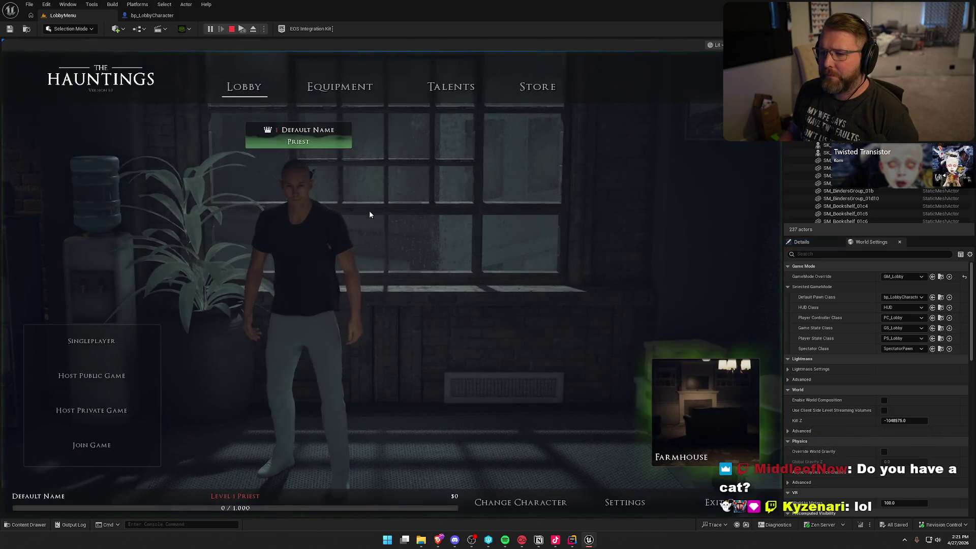
left_click(514, 503)
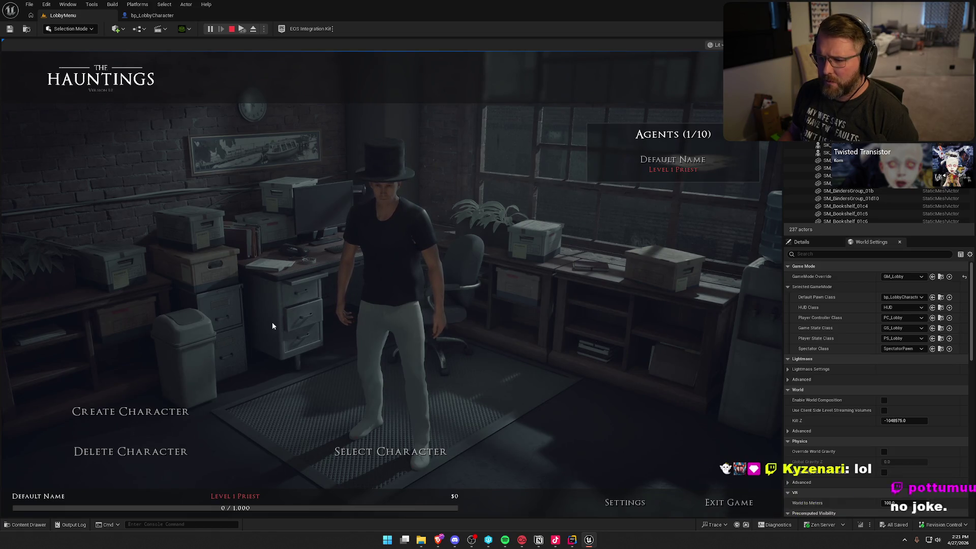
left_click(160, 409)
left_click(131, 178)
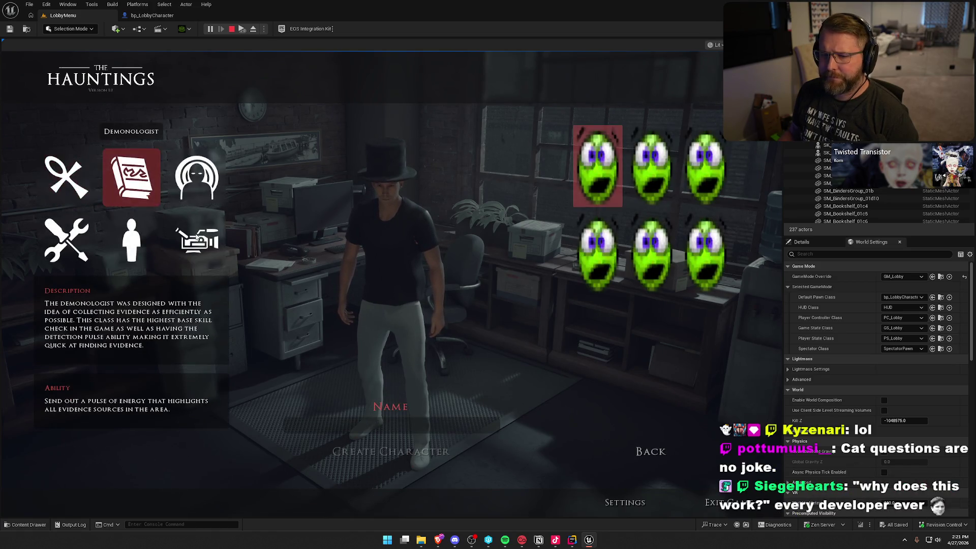
type("Tezel")
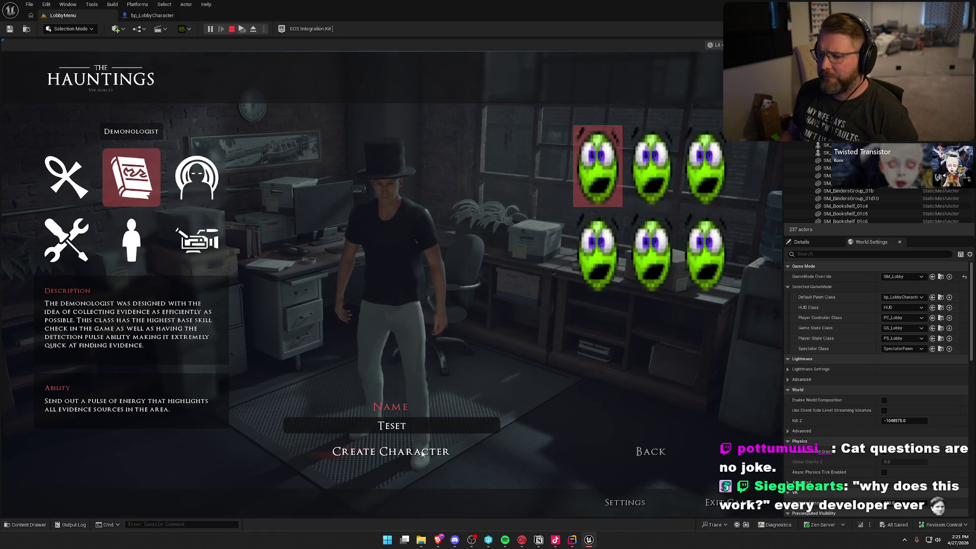
left_click(421, 452)
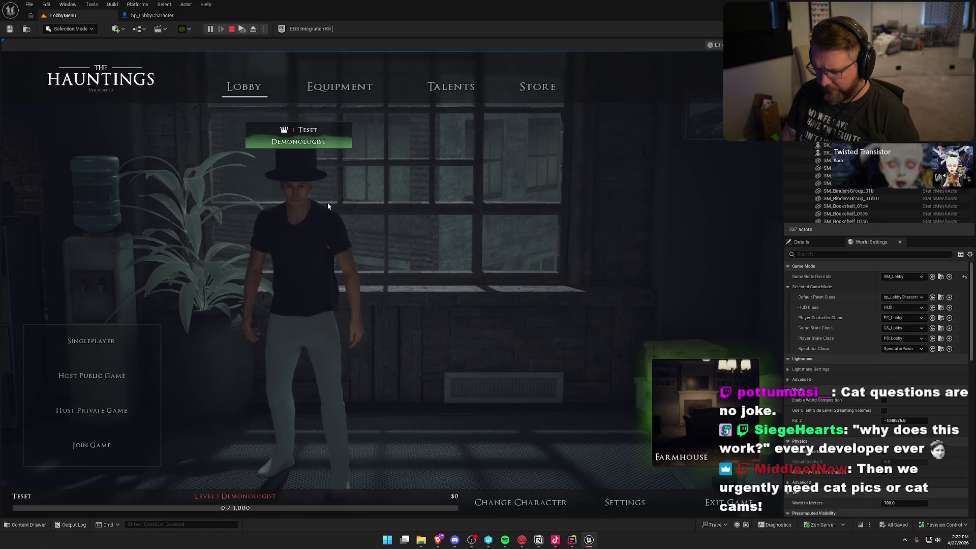
- Detach from the player with F8 and fly in close to inspect the character
key("F8")
scroll(328, 205, "down", 3)
key("w")
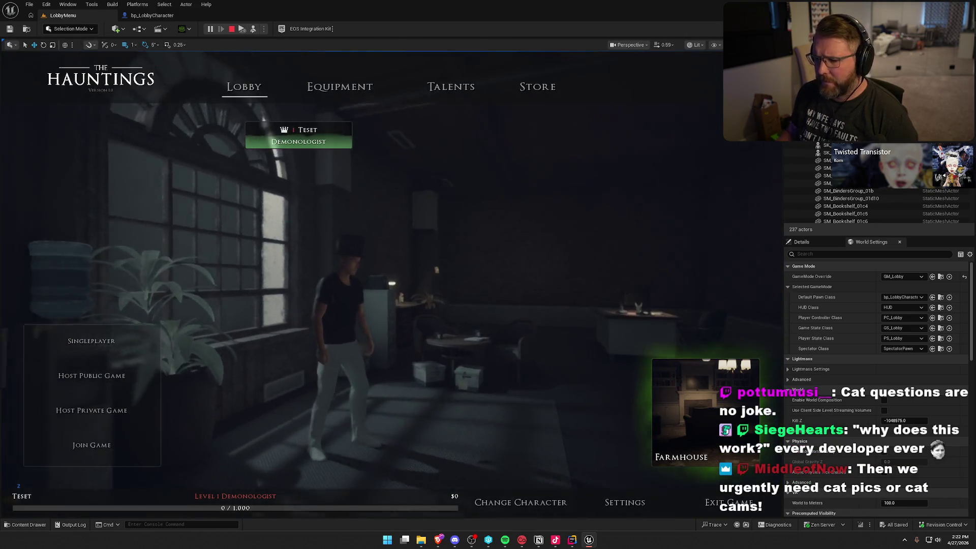
key("w")
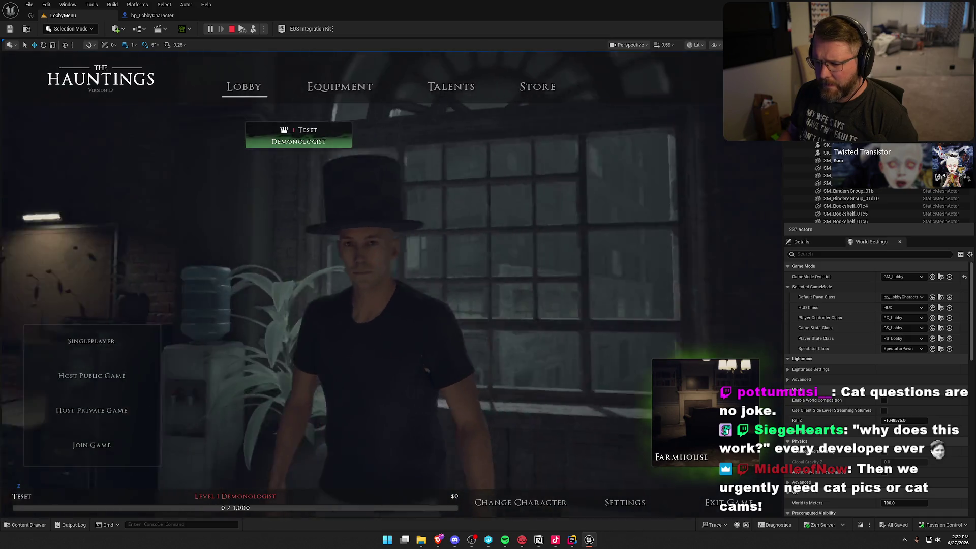
key("w")
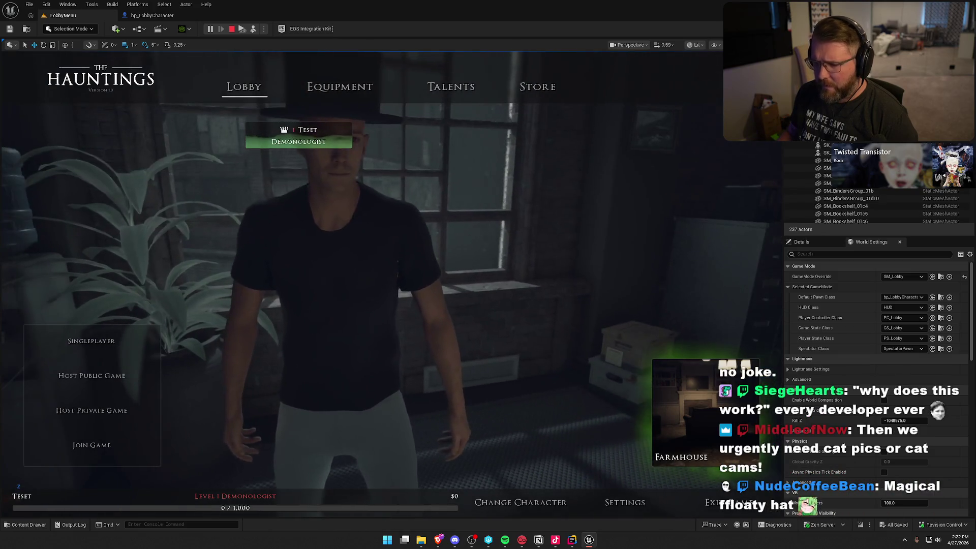
- Check which mesh the running lobby character's Glasses Mesh component uses, then stop the play-test
left_click(336, 254)
left_click(801, 242)
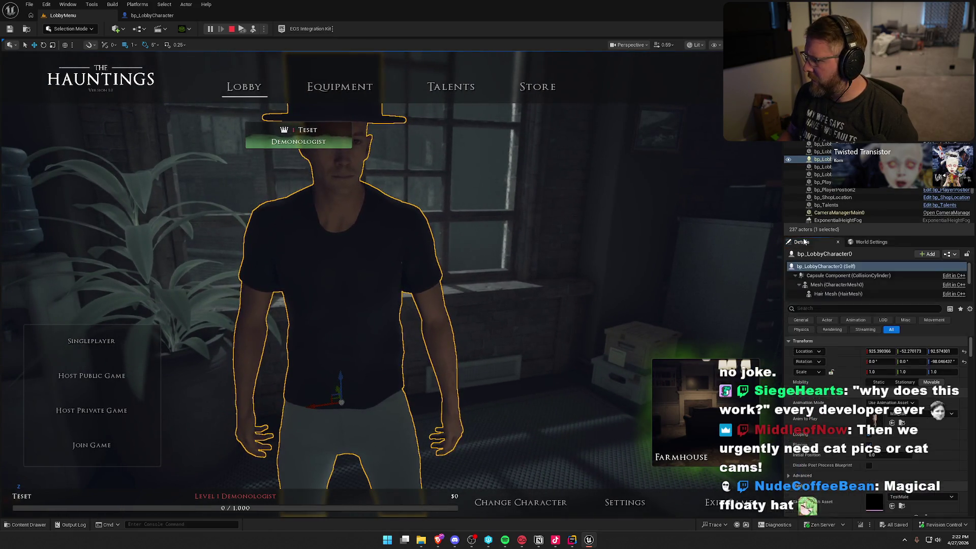
scroll(854, 284, "down", 3)
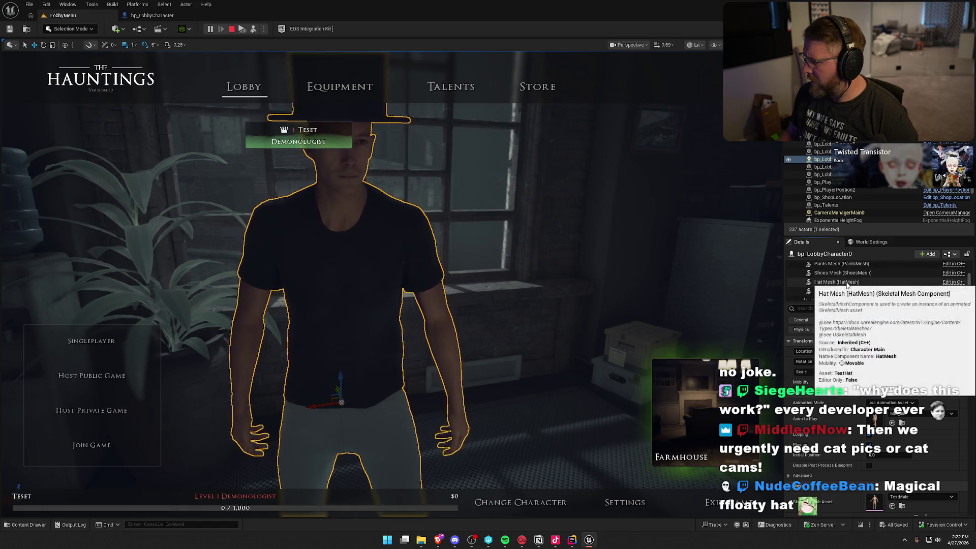
left_click(846, 294)
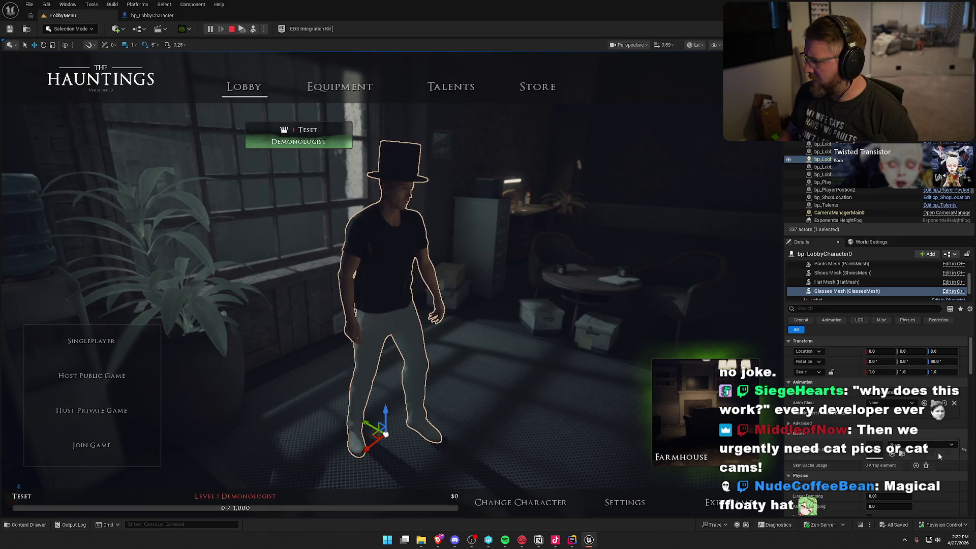
left_click(929, 447)
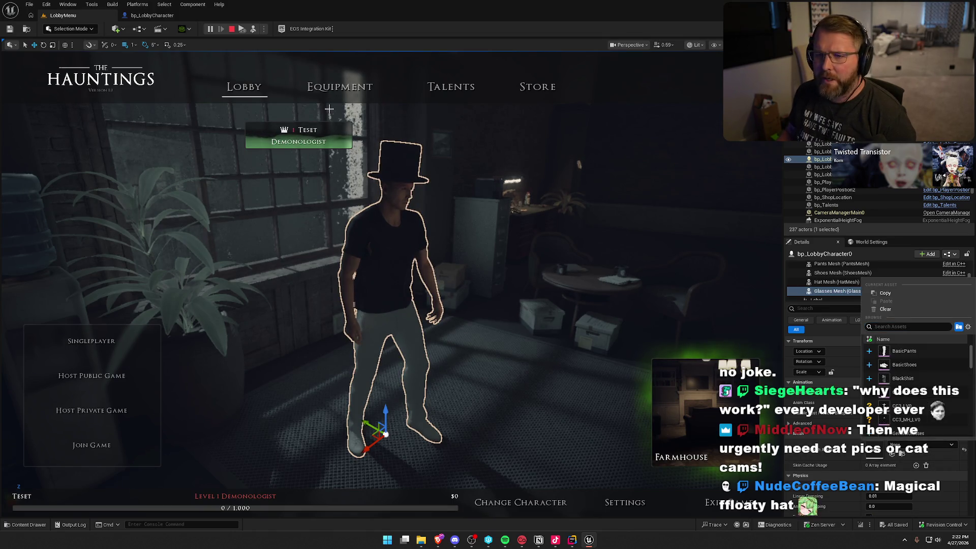
left_click(231, 29)
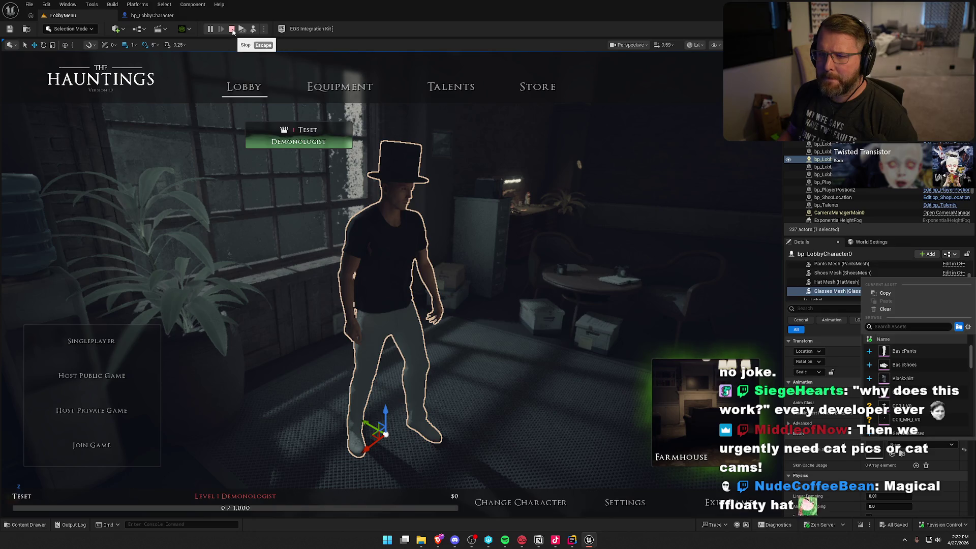
key("ctrl+space")
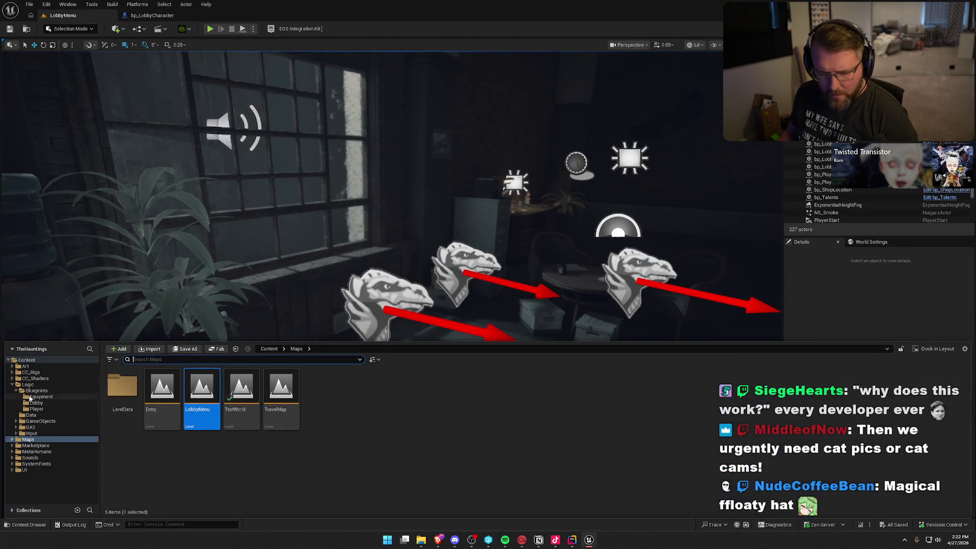
- Set DT_Cosmetics' Default Glasses row Cosmetic Mesh to GeneralGlasses and save the table
left_click(31, 415)
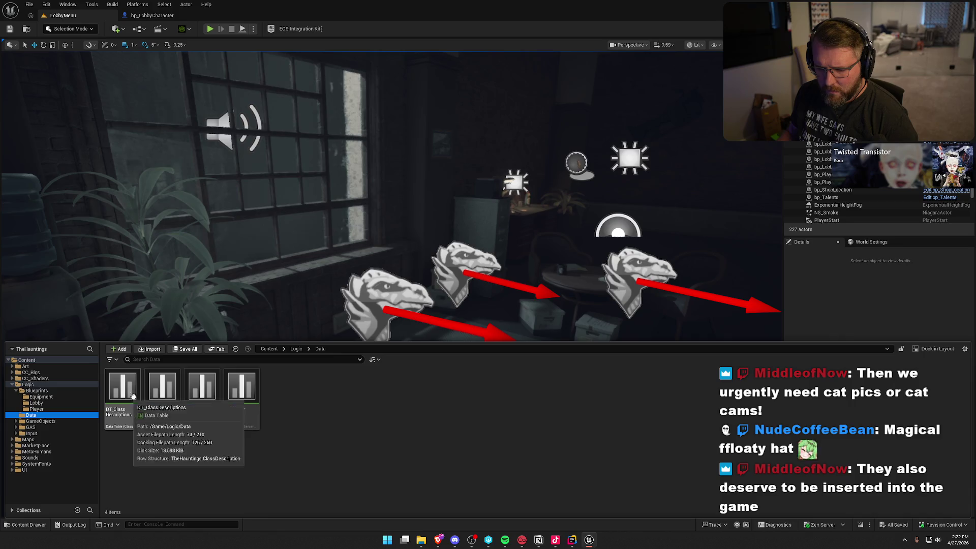
double_click(162, 388)
left_click(49, 107)
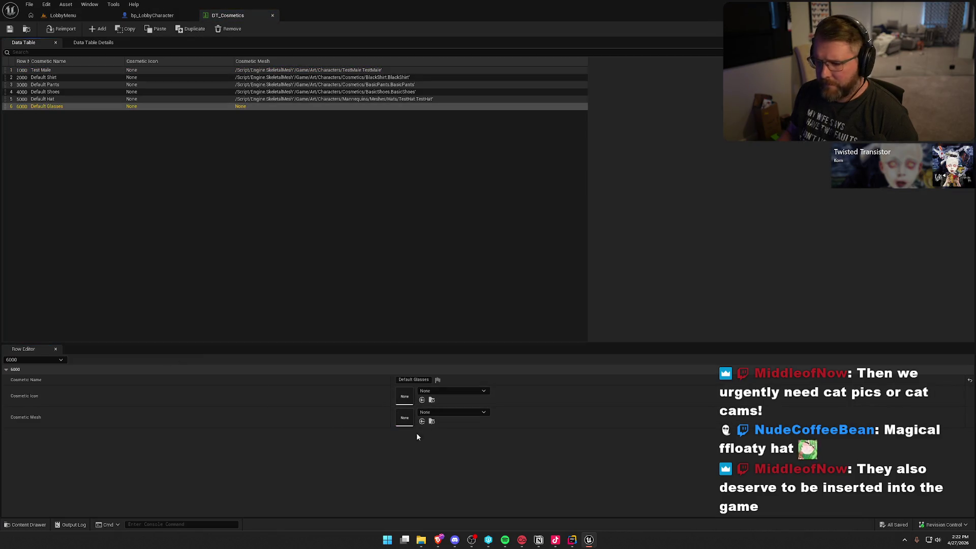
left_click(451, 412)
left_click(466, 389)
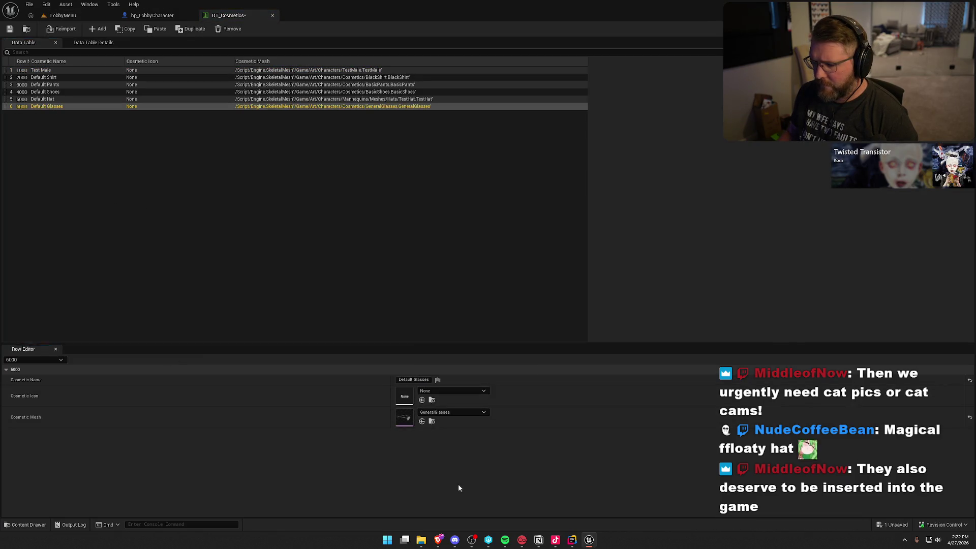
key("ctrl+s")
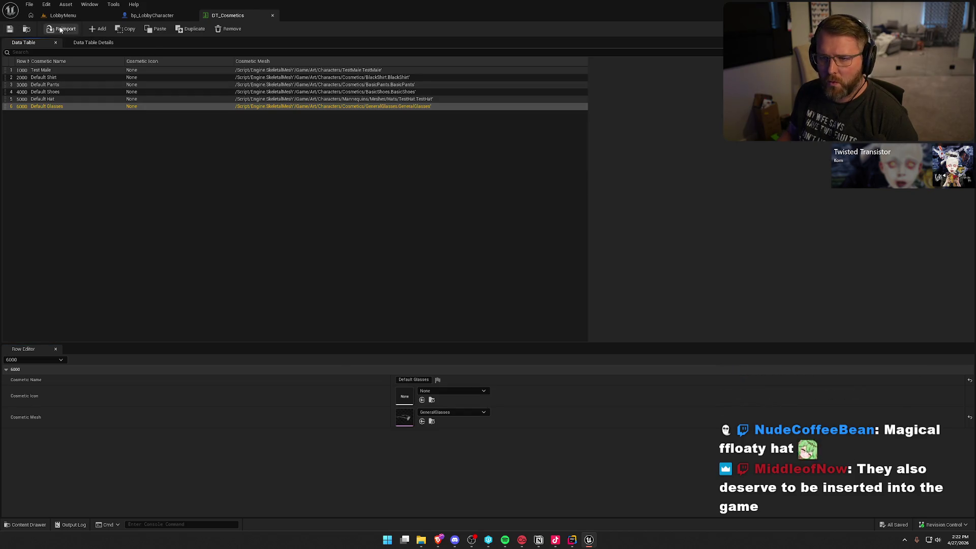
left_click(63, 15)
- Play-test the lobby and create a new Demonologist character named 'Test'
left_click(210, 28)
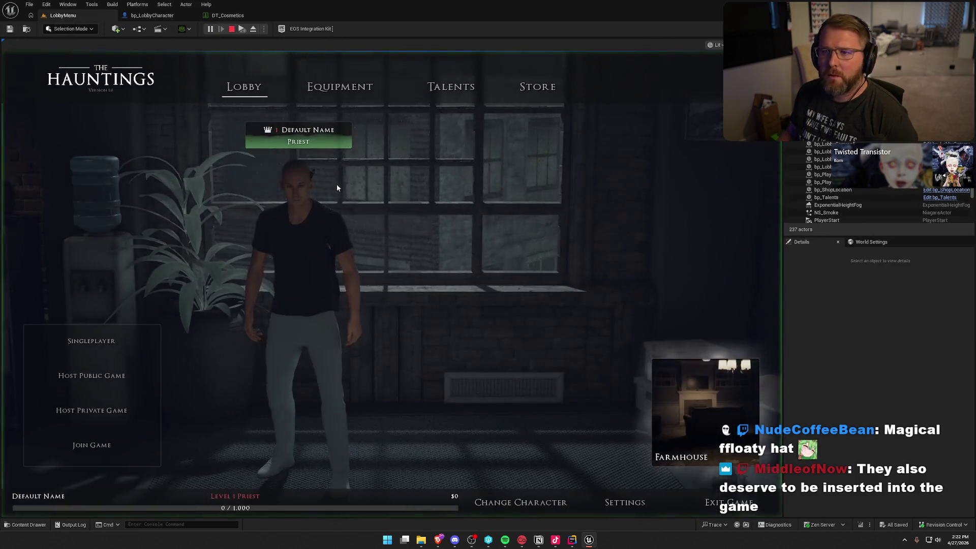
left_click(523, 502)
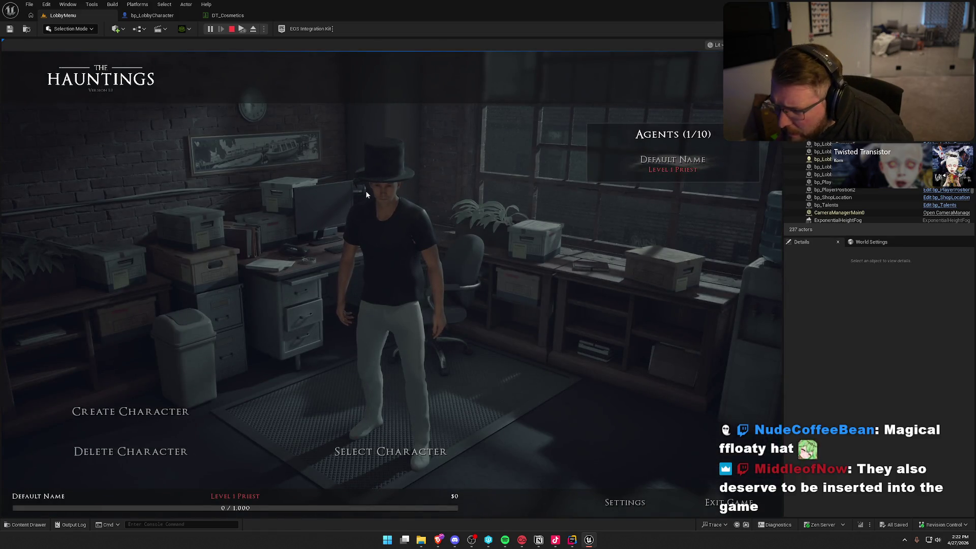
left_click(163, 411)
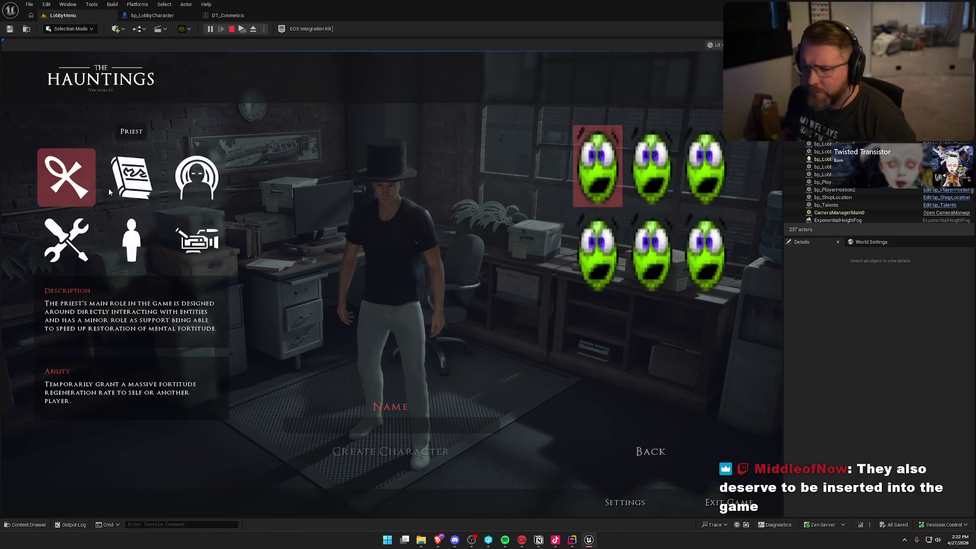
left_click(132, 177)
left_click(424, 428)
type("Test")
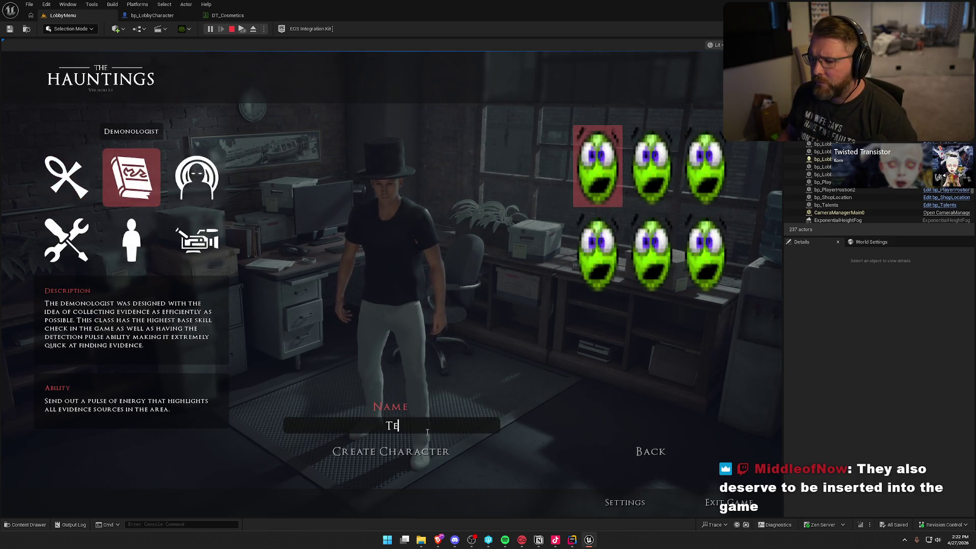
left_click(417, 450)
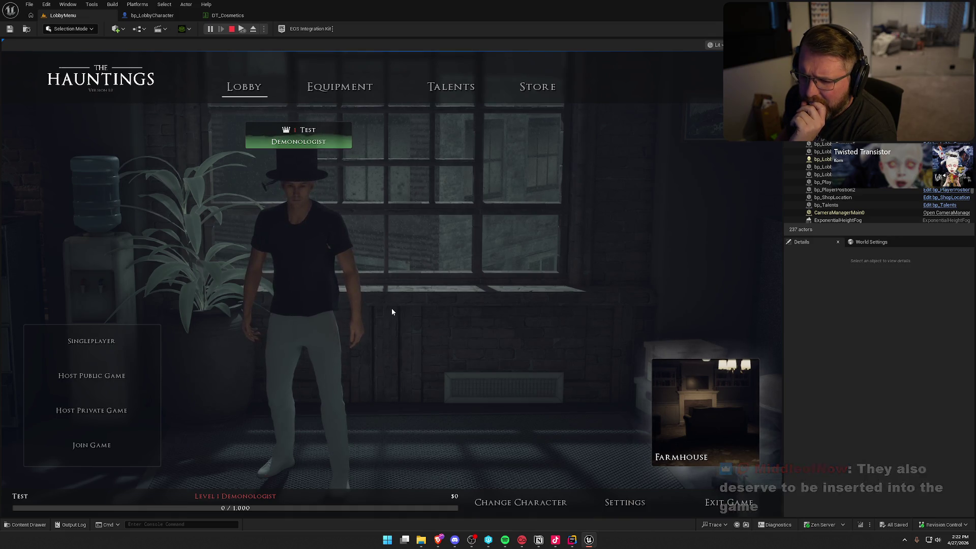
- End the play-test and launch Blender from the Windows Start menu
key("Escape")
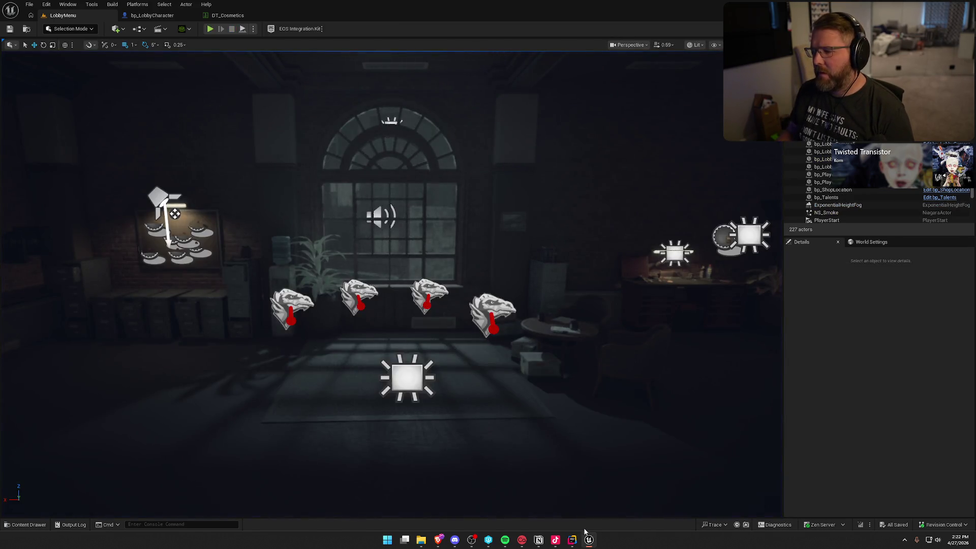
key("ctrl+space")
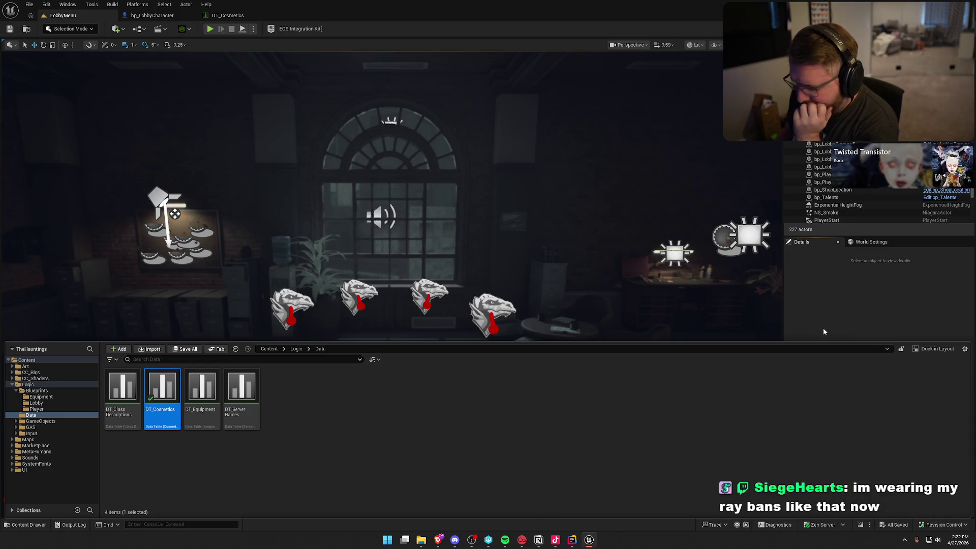
key("super")
key("super")
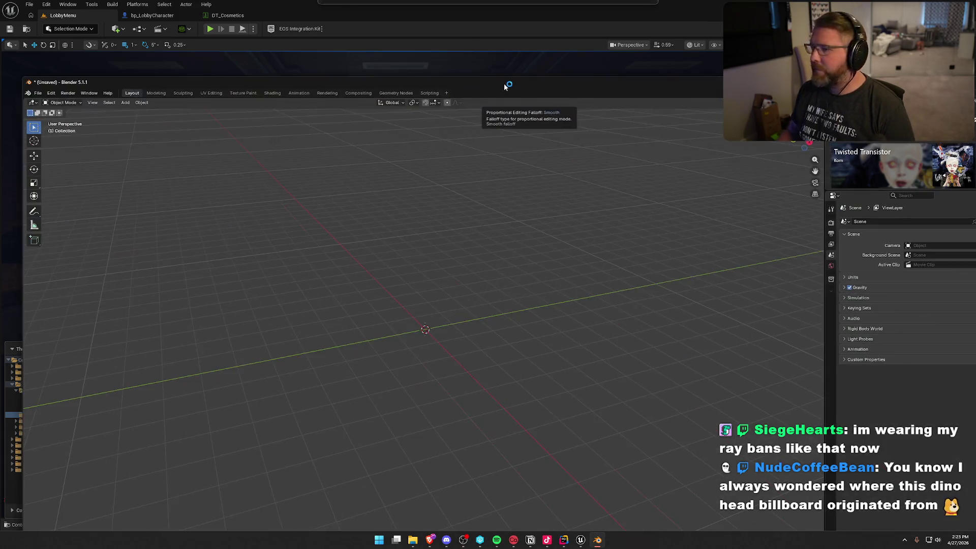
- Delete Blender's default scene objects and start an FBX import
key("a")
key("Delete")
left_click(12, 16)
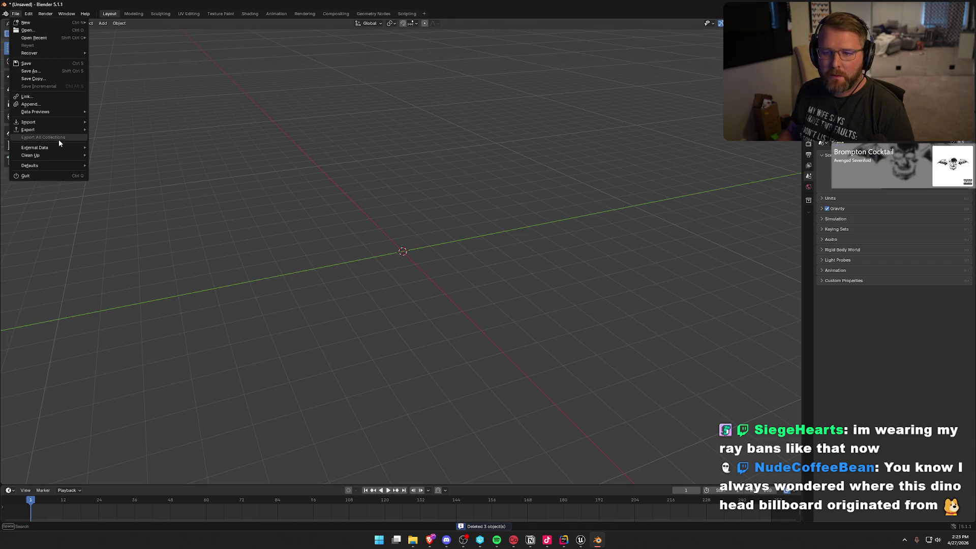
mouse_move(62, 123)
left_click(123, 170)
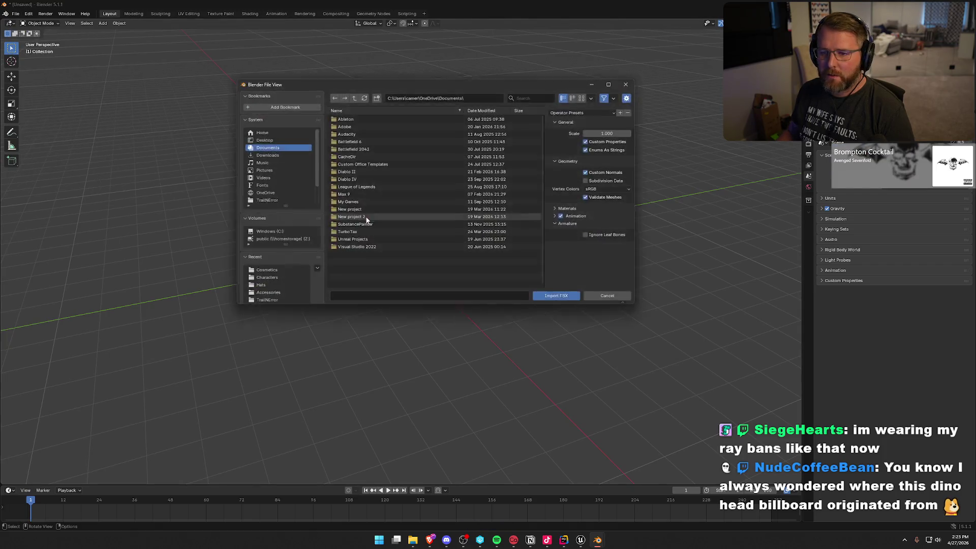
- Import GeneralGlasses.fbx from Z:\Art\TheHauntings\Characters\Cosmetics and view its armature
left_click(281, 240)
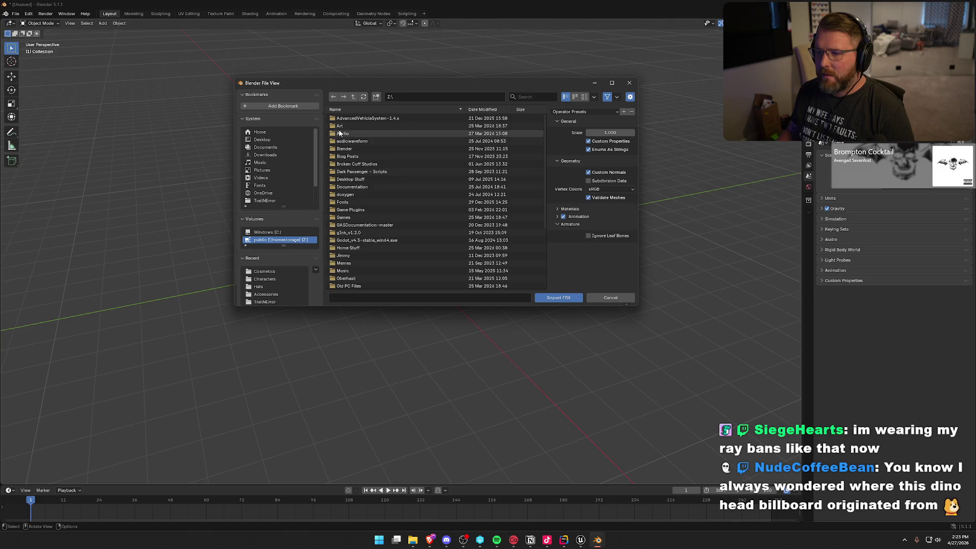
double_click(346, 133)
scroll(417, 244, "down", 5)
scroll(415, 246, "down", 3)
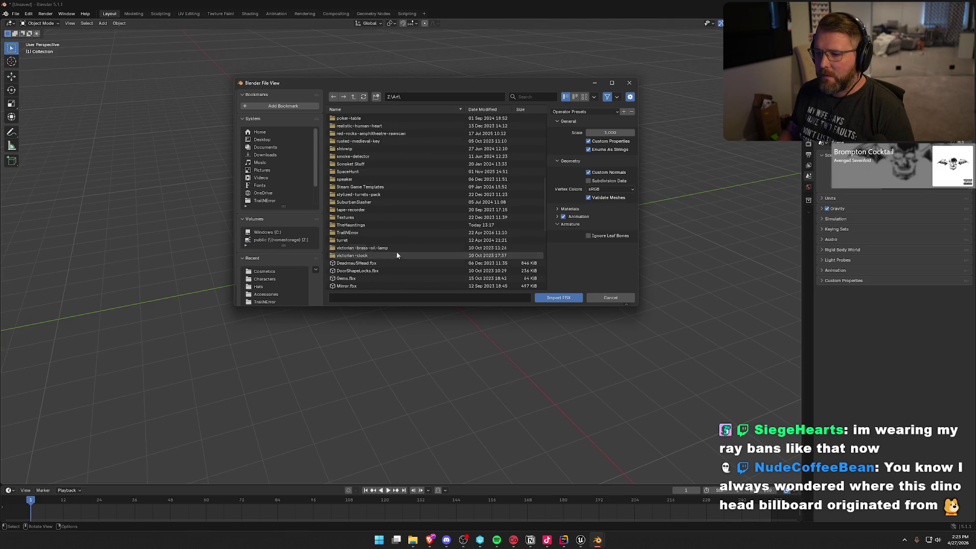
double_click(350, 224)
double_click(347, 117)
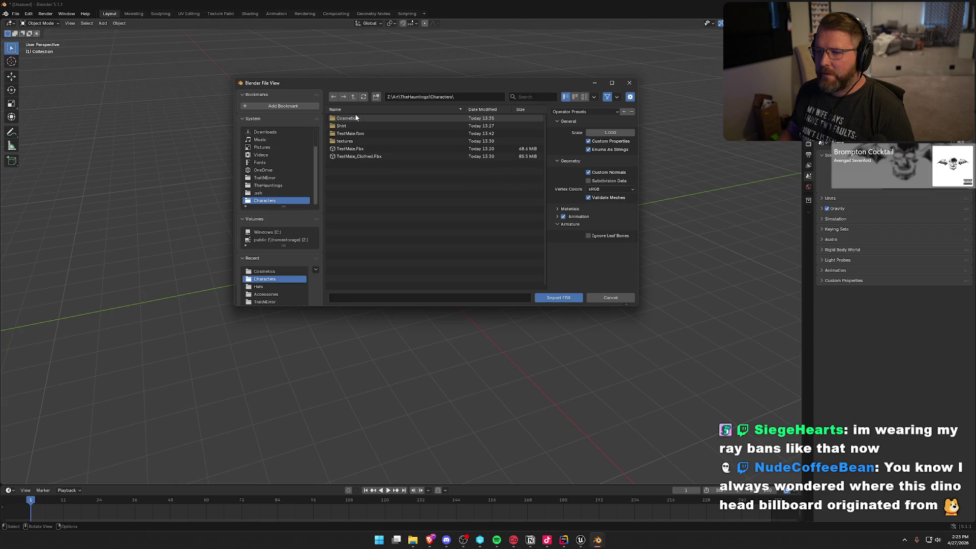
double_click(350, 126)
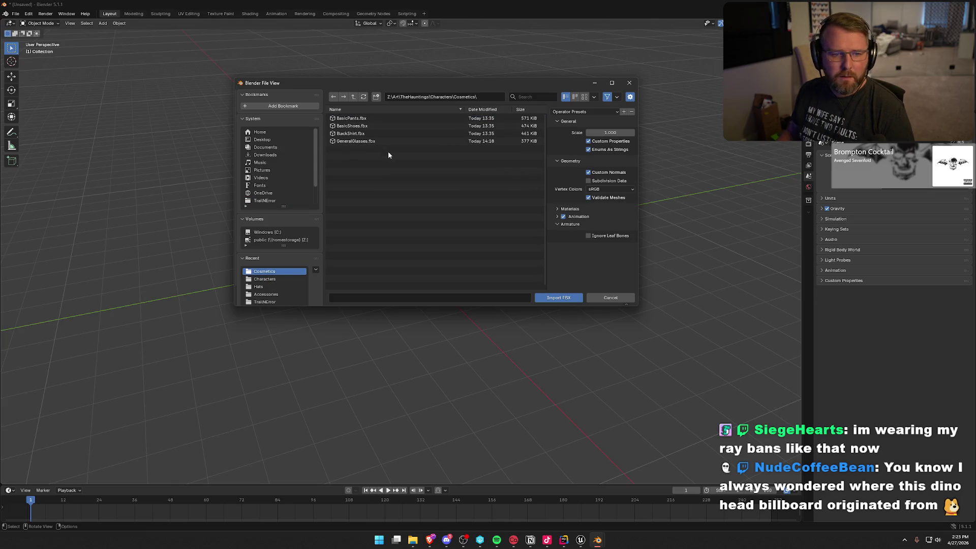
left_click(362, 143)
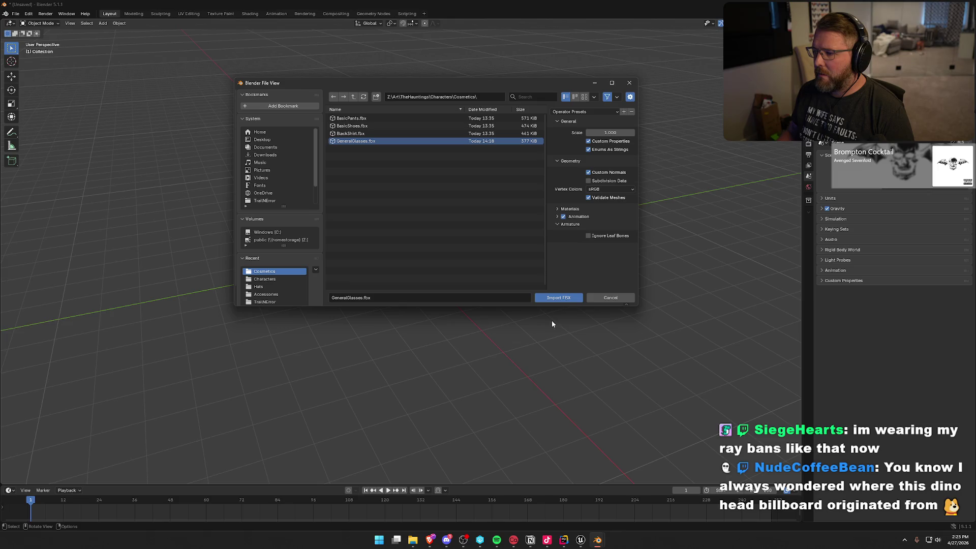
left_click(559, 298)
scroll(417, 315, "up", 5)
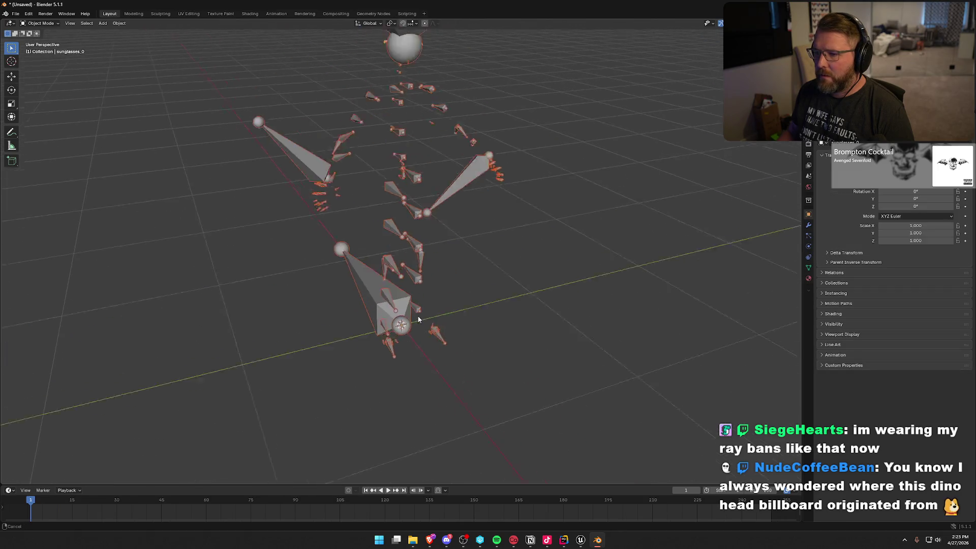
left_click_drag(460, 292, 538, 275)
- Start an FBX export with Z as the up axis and animation excluded
left_click(16, 13)
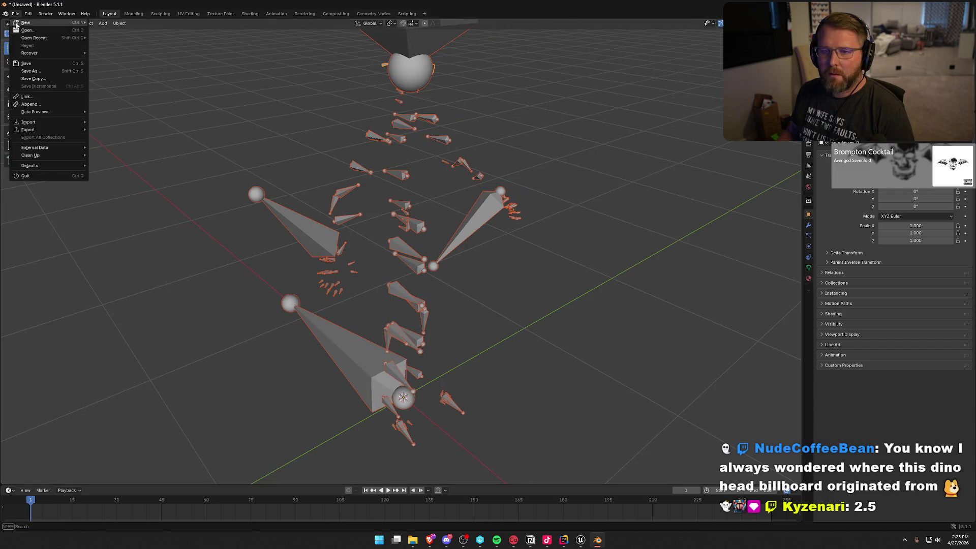
mouse_move(47, 130)
left_click(134, 189)
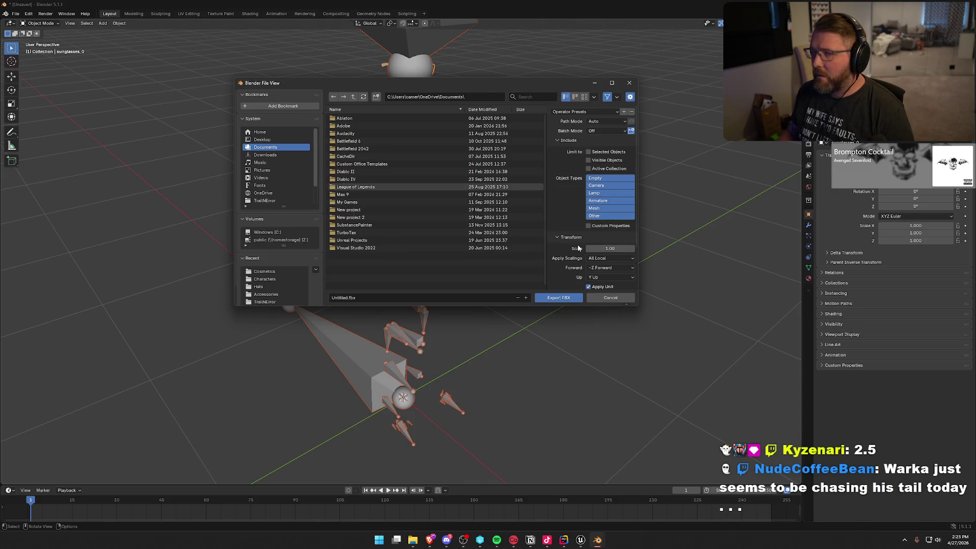
left_click(605, 268)
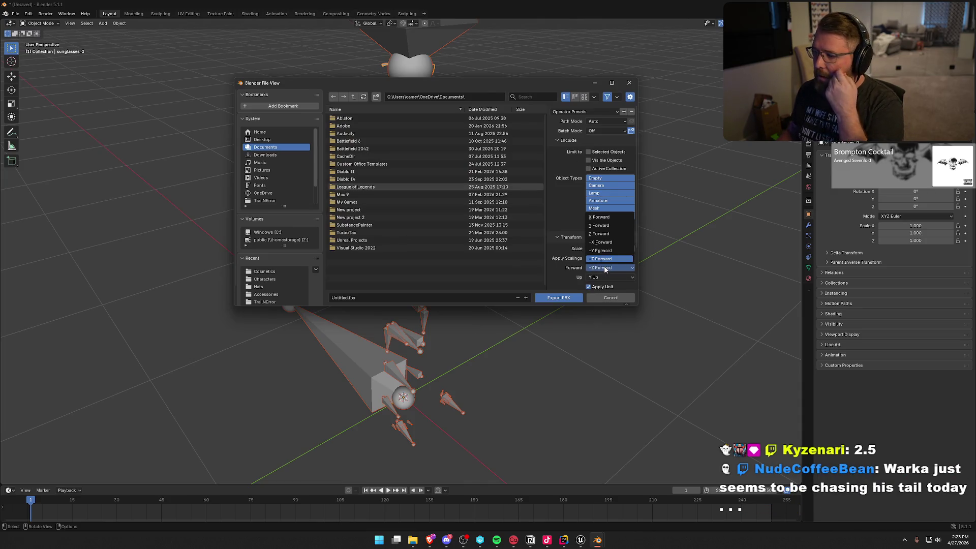
left_click(607, 277)
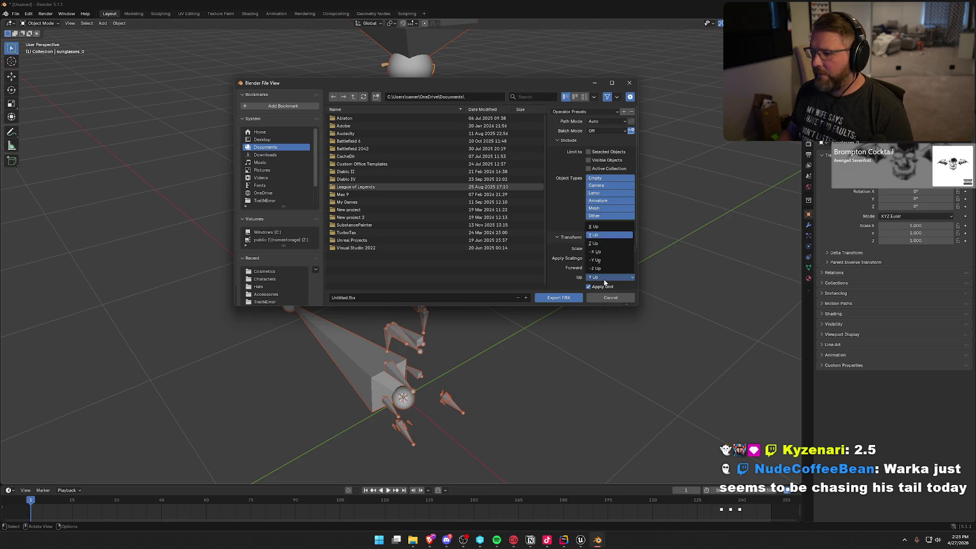
left_click(595, 243)
scroll(567, 246, "down", 3)
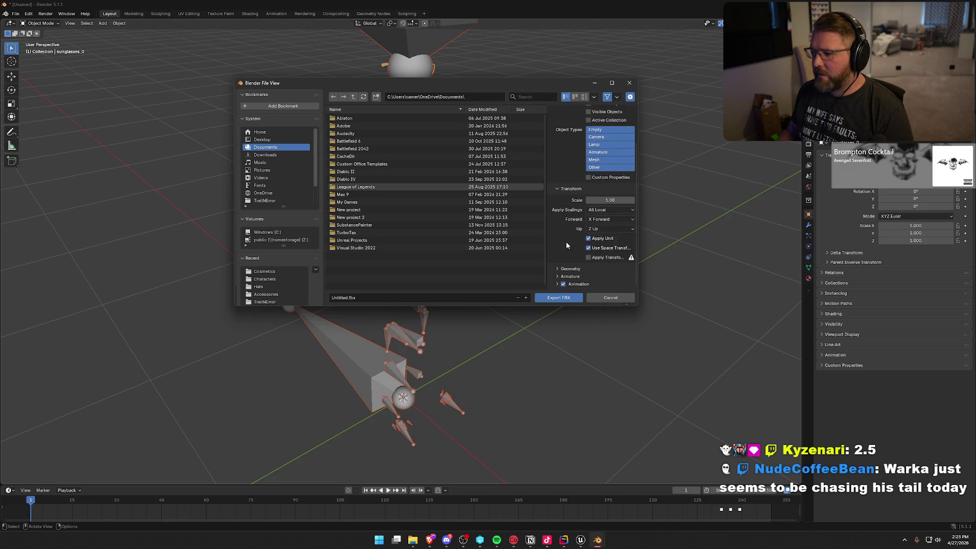
left_click(558, 270)
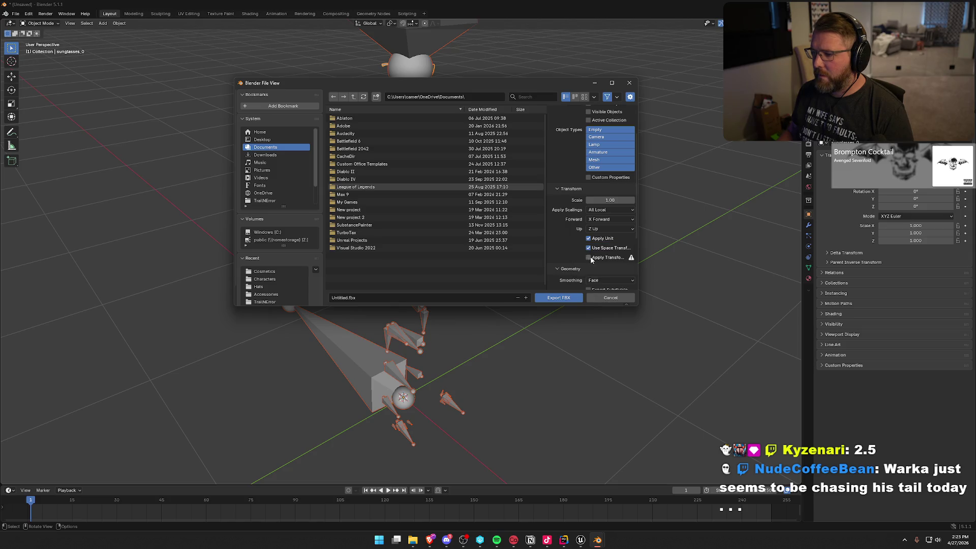
scroll(570, 256, "down", 3)
scroll(580, 286, "down", 3)
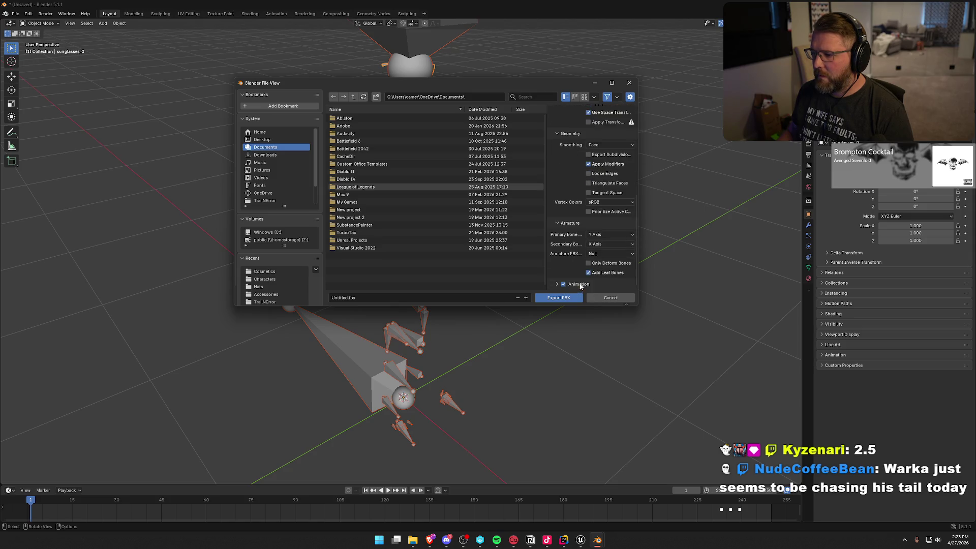
left_click(563, 285)
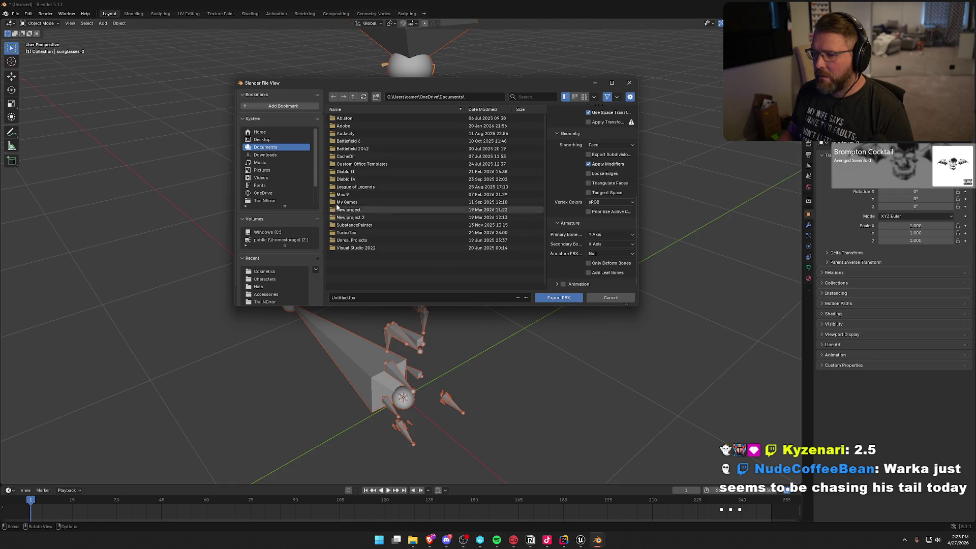
- Overwrite GeneralGlasses.fbx in Z:\Art\TheHauntings\Characters\Cosmetics with the export
left_click(275, 239)
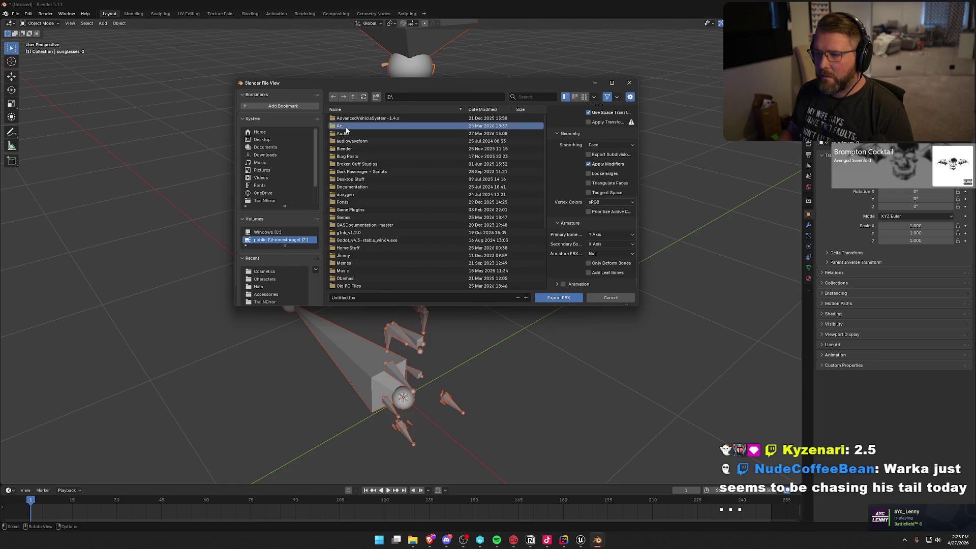
double_click(351, 129)
scroll(416, 224, "down", 10)
double_click(345, 194)
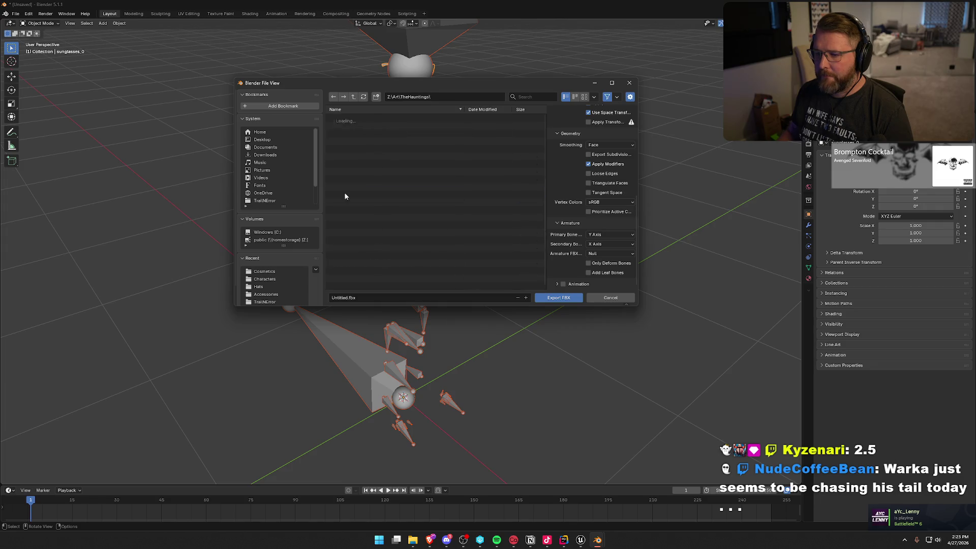
double_click(346, 125)
double_click(347, 118)
left_click(355, 140)
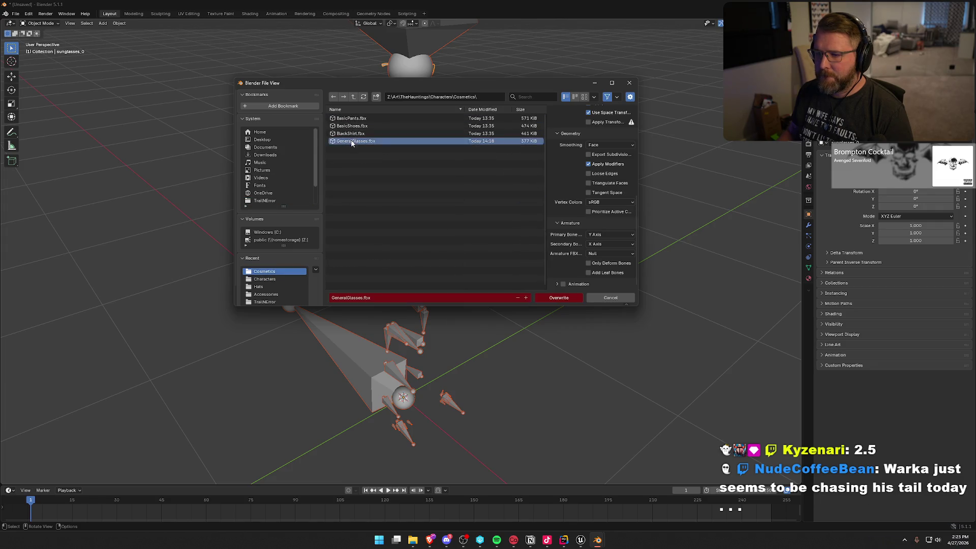
left_click(577, 300)
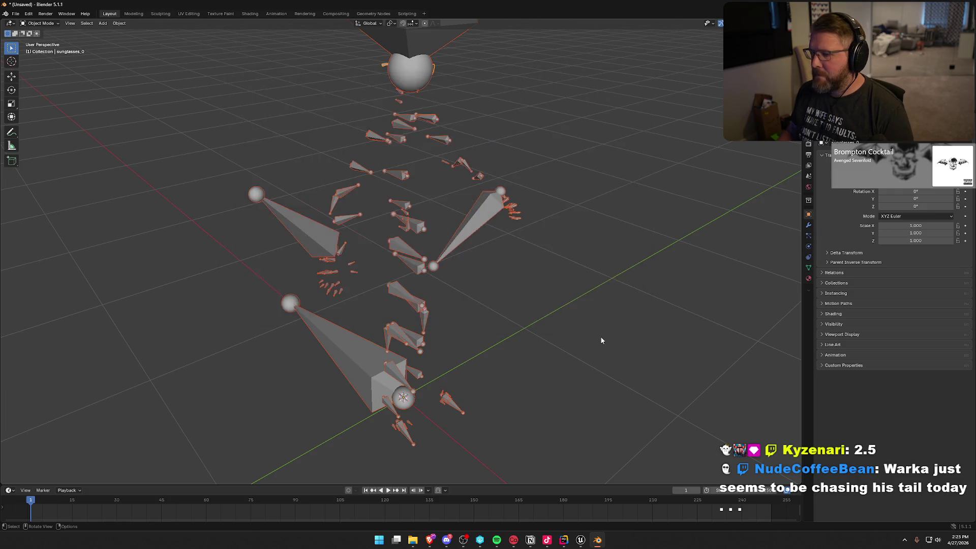
- Reimport GeneralGlasses in Art/Characters/Cosmetics from the updated FBX and save it
left_click(580, 539)
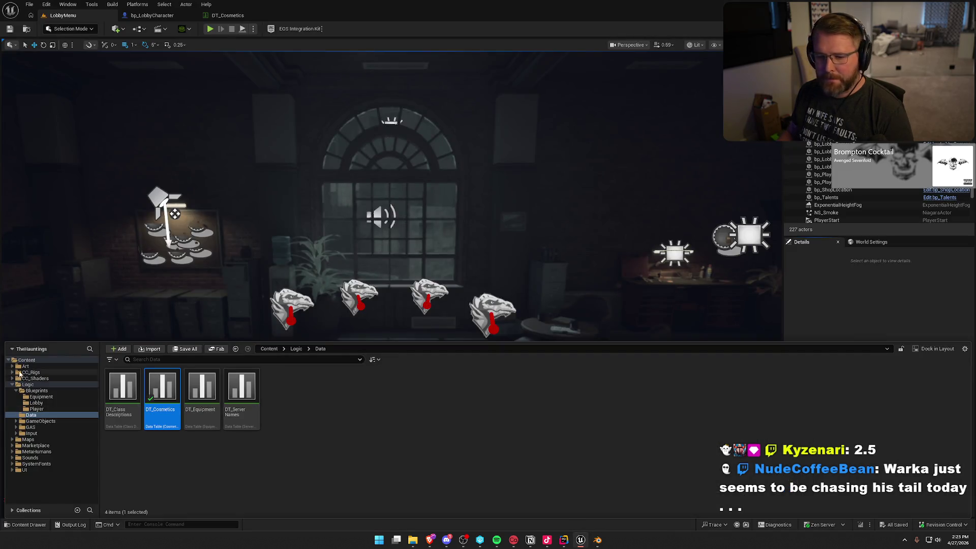
left_click(26, 366)
double_click(133, 401)
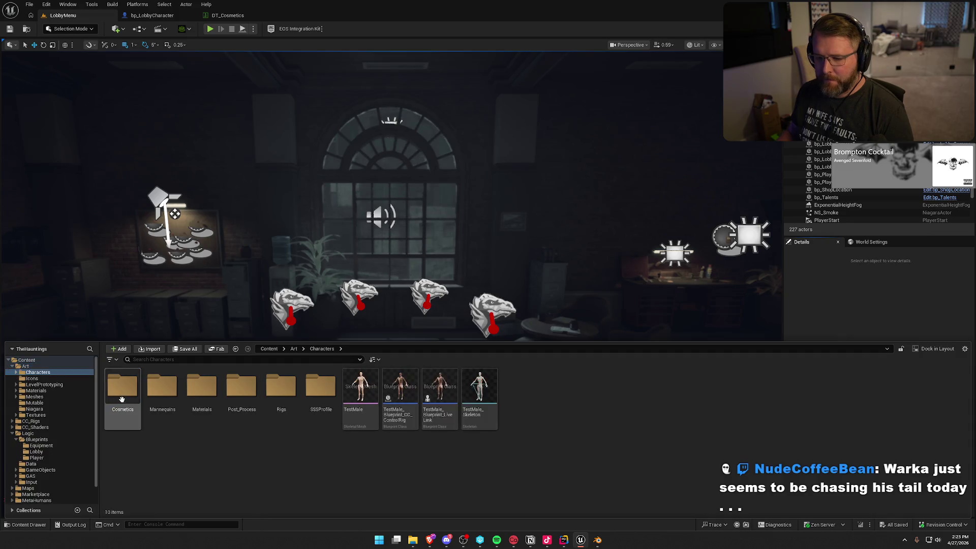
double_click(133, 401)
left_click(281, 387)
right_click(281, 388)
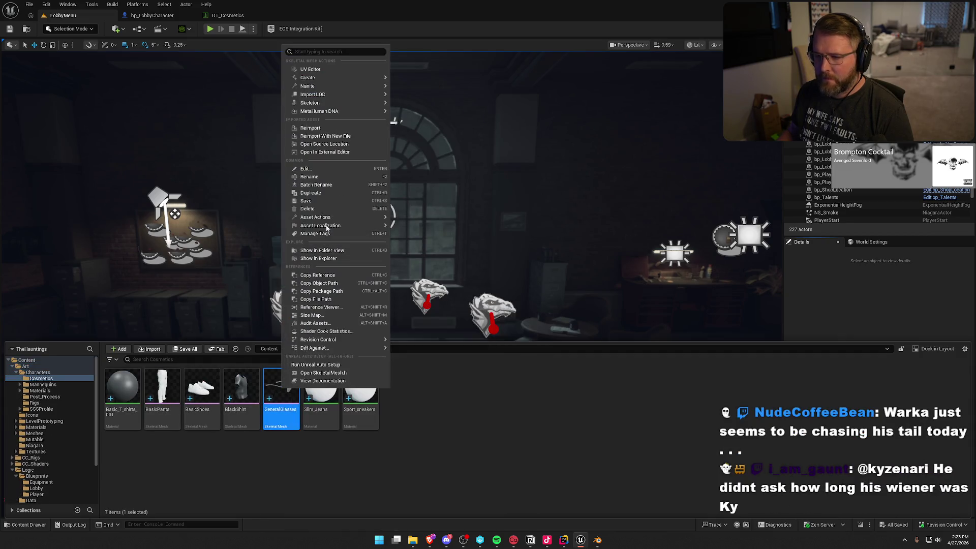
left_click(310, 127)
key("ctrl+s")
left_click(499, 421)
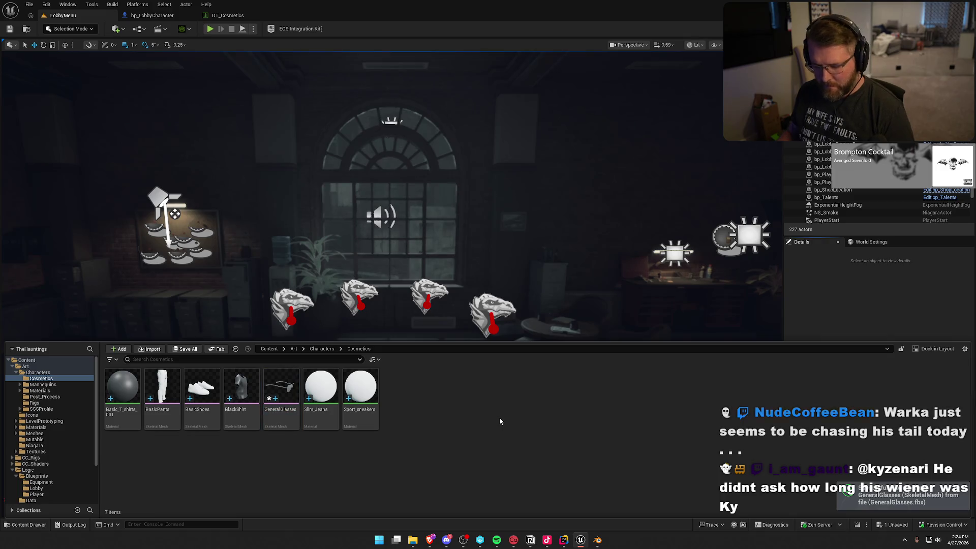
- Briefly play-test, then compile and save bp_LobbyCharacter and return to LobbyMenu
left_click(210, 28)
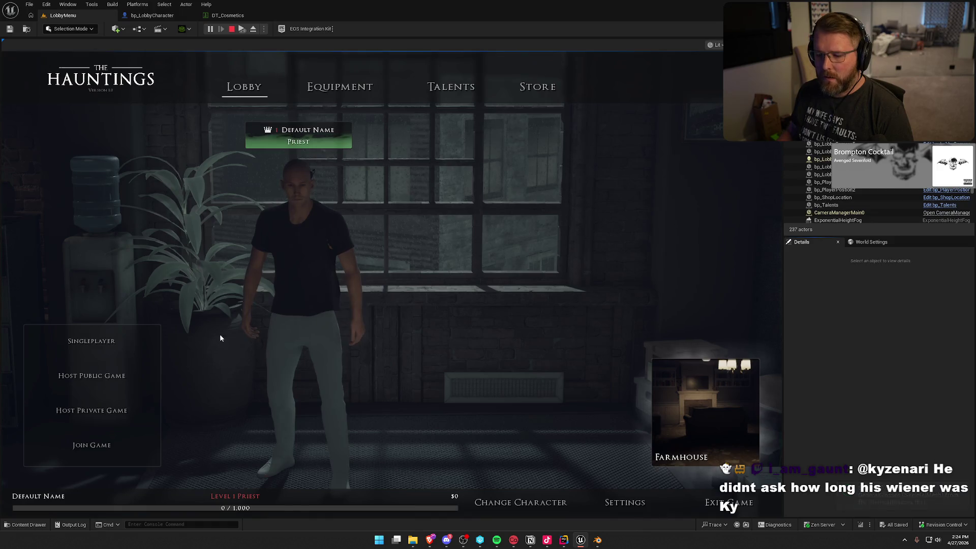
left_click(518, 502)
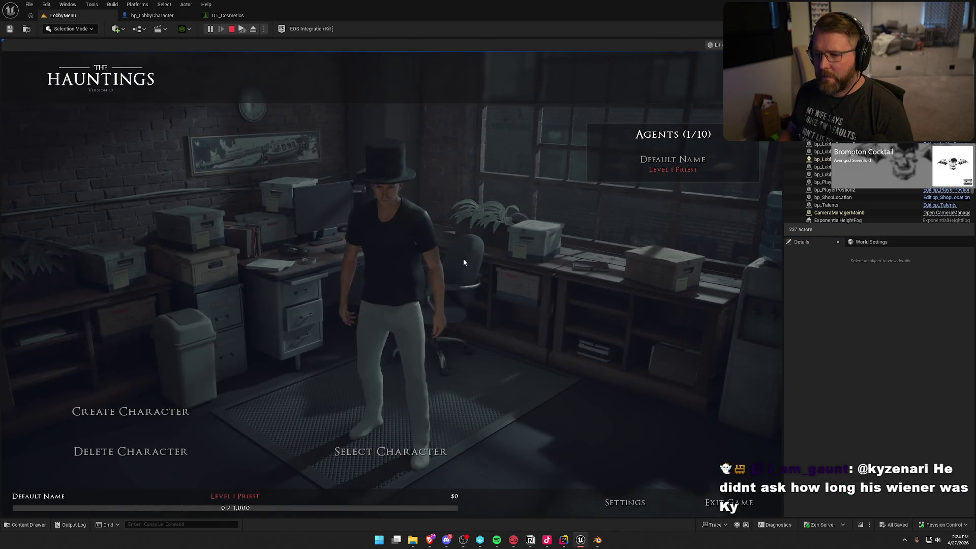
key("Escape")
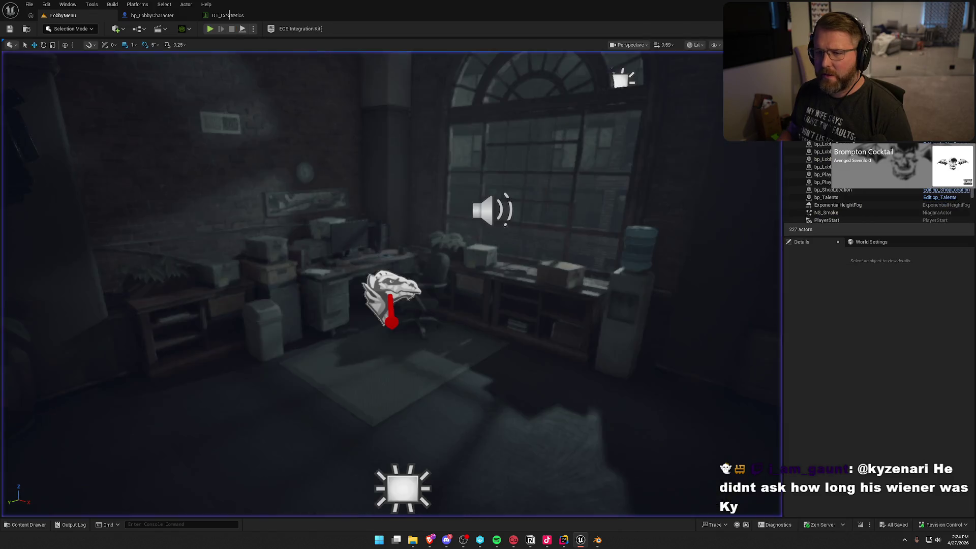
left_click(152, 15)
left_click(53, 105)
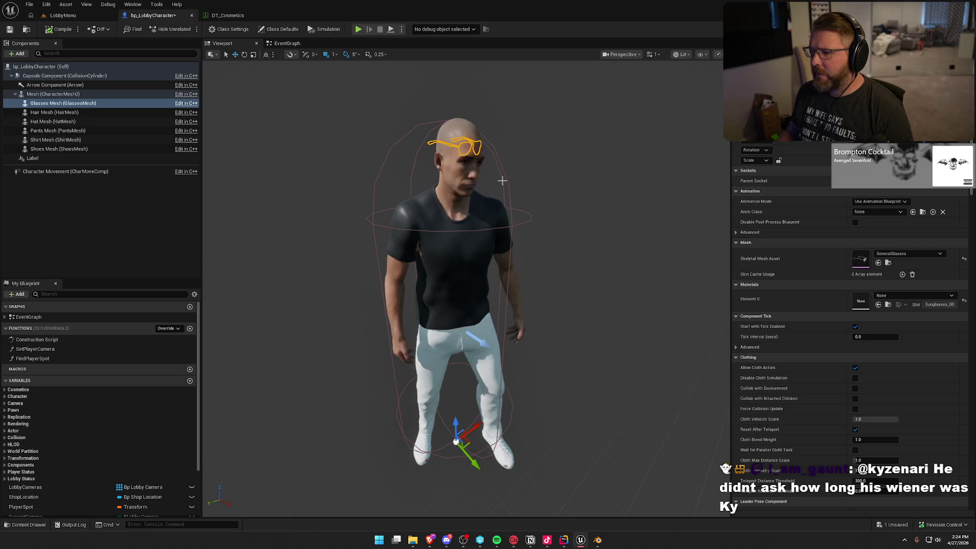
left_click(62, 30)
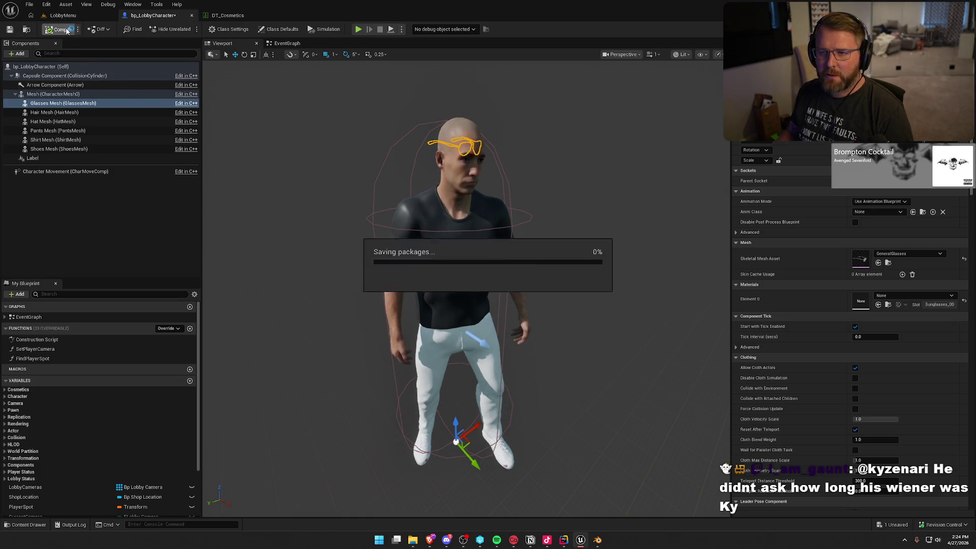
left_click(63, 15)
- Play-test the lobby and create a Reporter named 'Test', now wearing sunglasses under the top hat
key("alt+p")
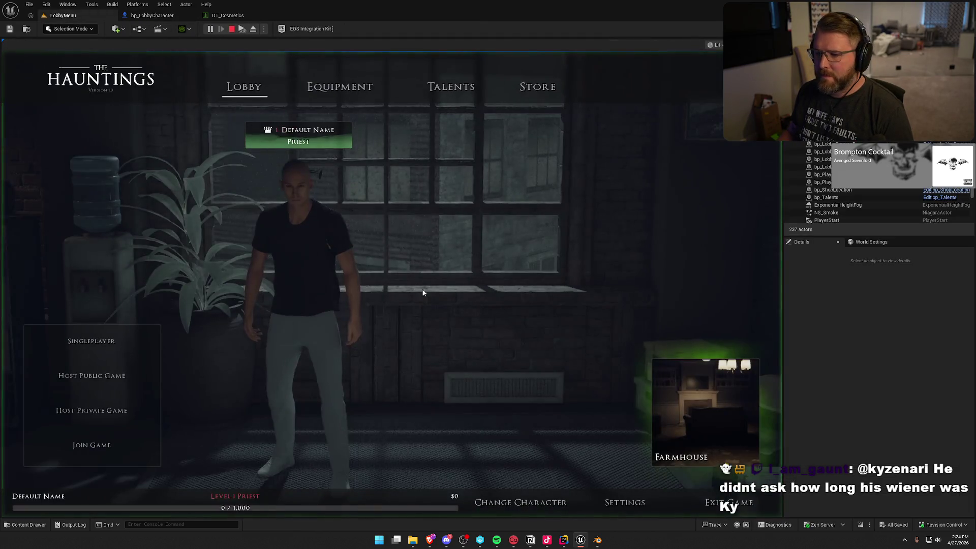
left_click(521, 511)
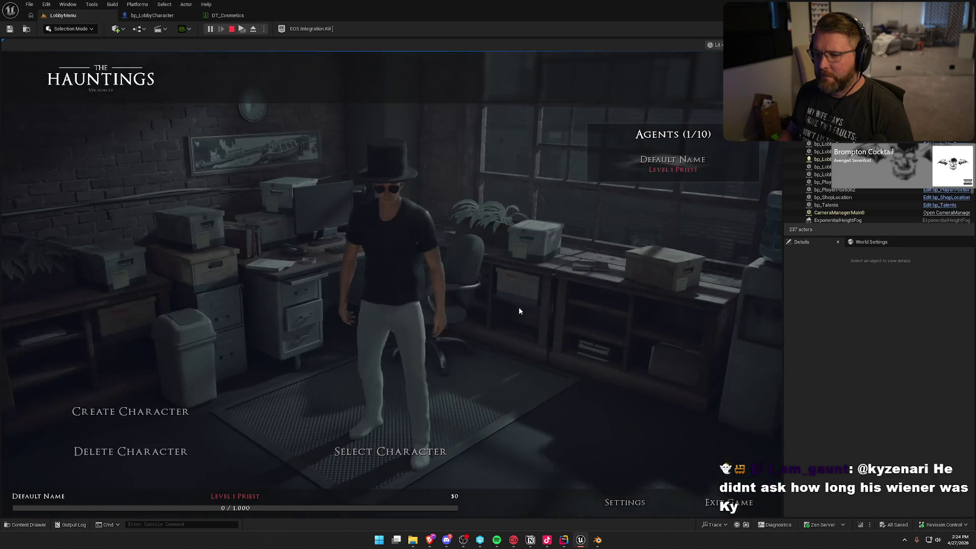
left_click(130, 411)
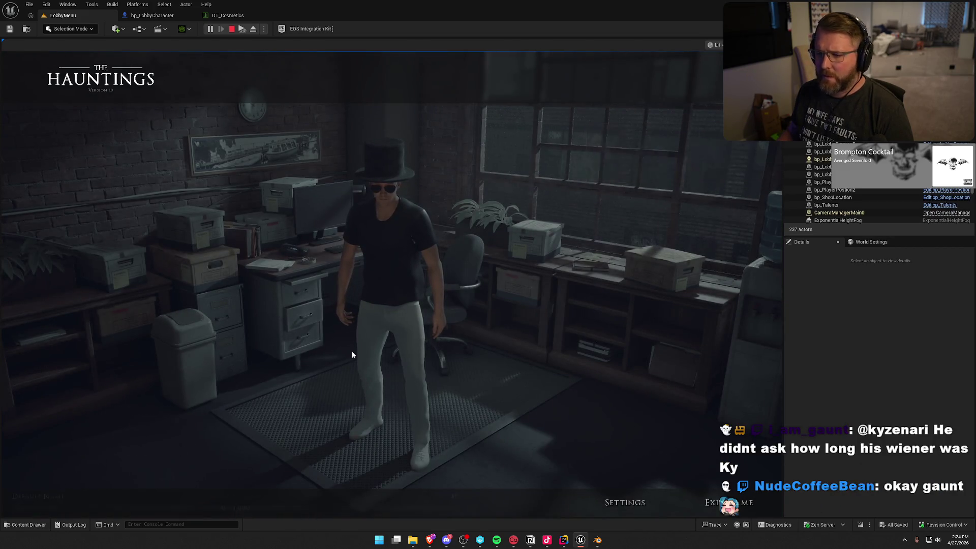
left_click(175, 242)
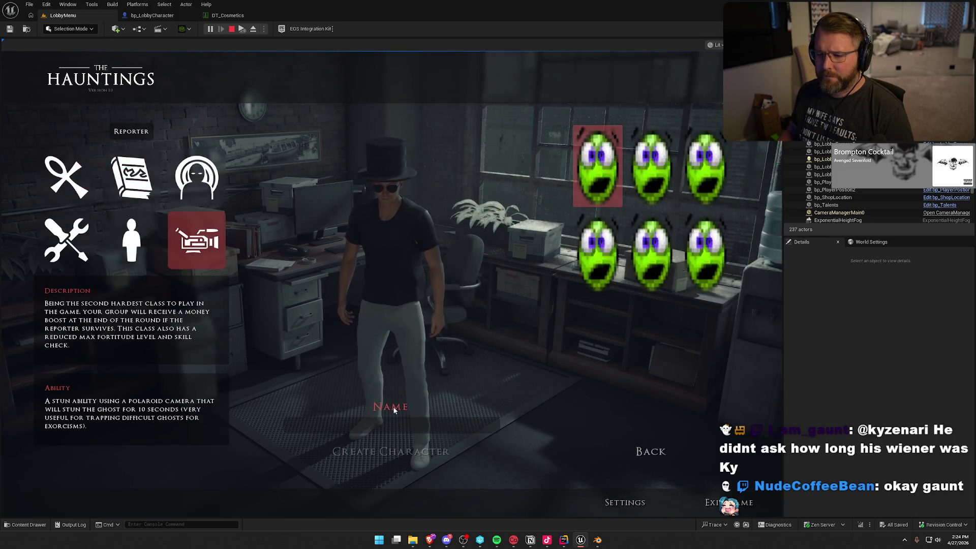
type("Test")
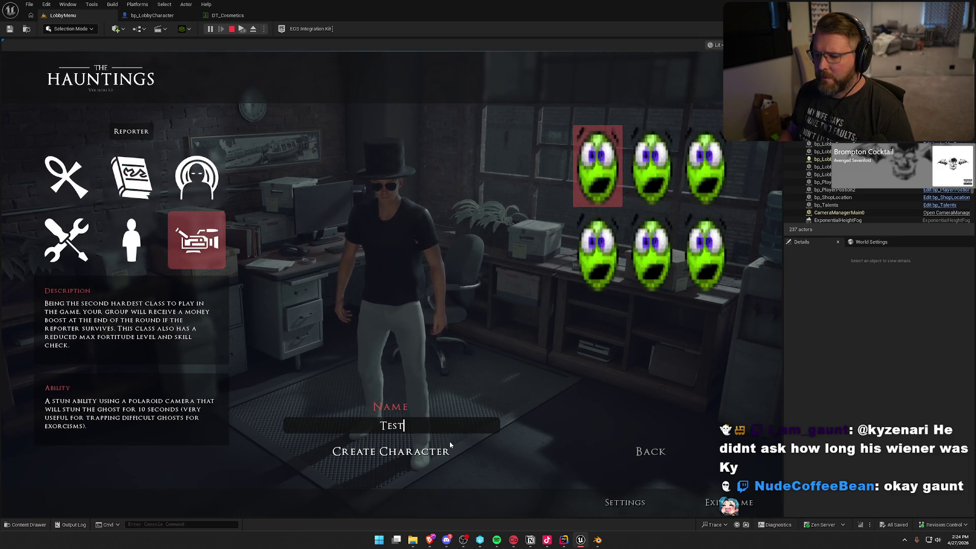
left_click(435, 450)
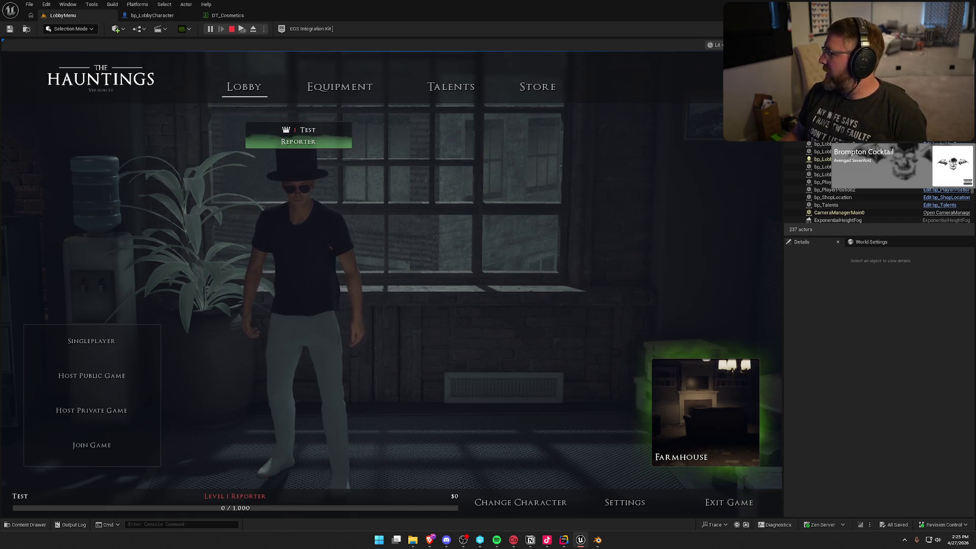
left_click(932, 354)
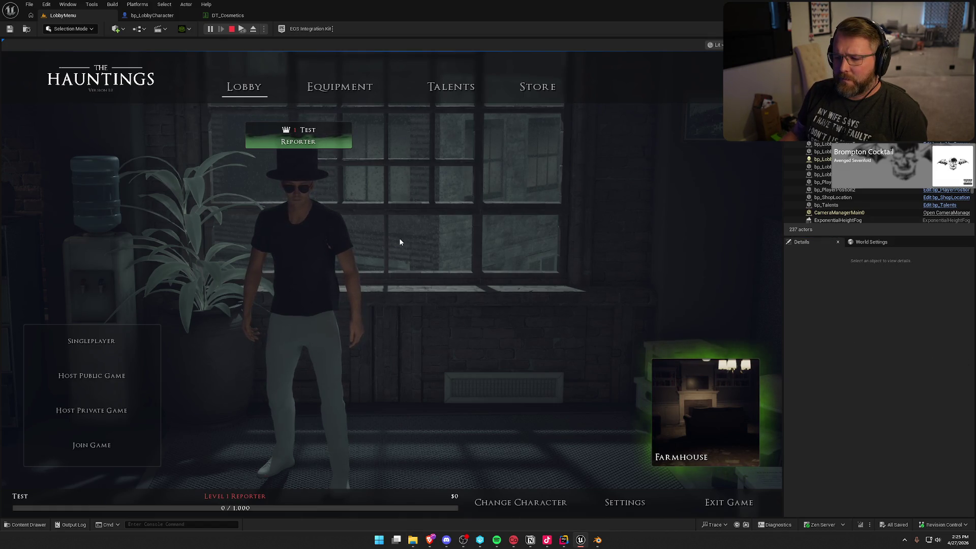
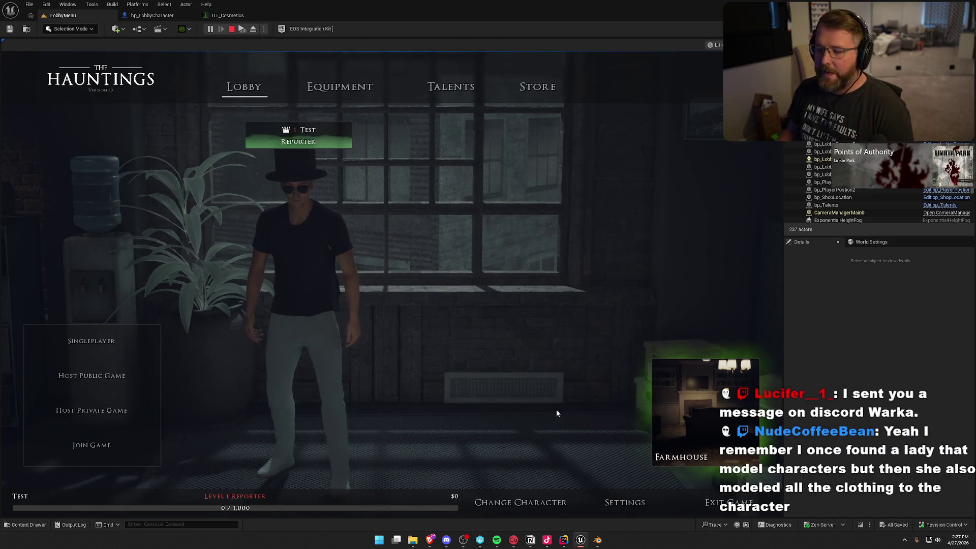
- Quit Blender without saving, then stop the Play-in-Editor session
left_click(598, 540)
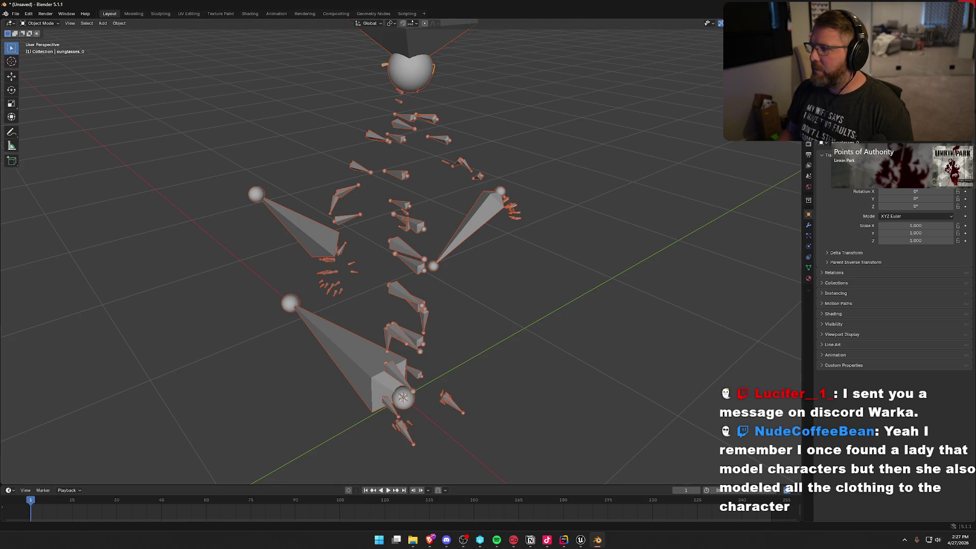
left_click(964, 4)
left_click(498, 283)
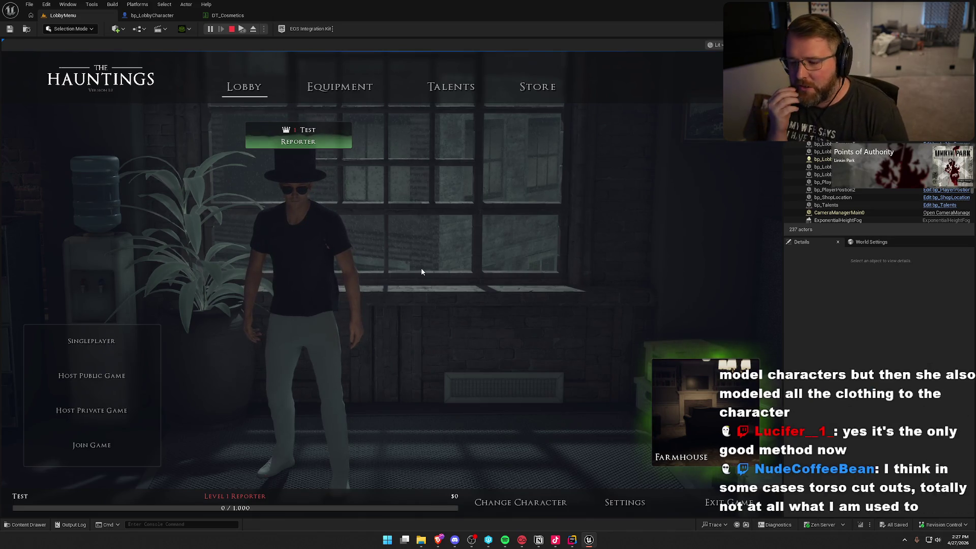
key("Escape")
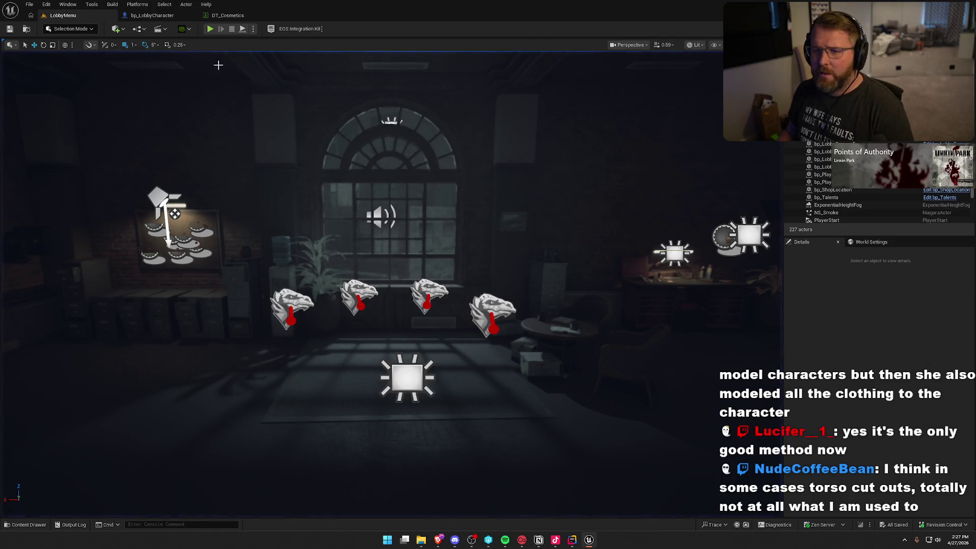
- In bp_LobbyCharacter, clear the skeletal mesh assets on the Glasses and Pants components
left_click(147, 16)
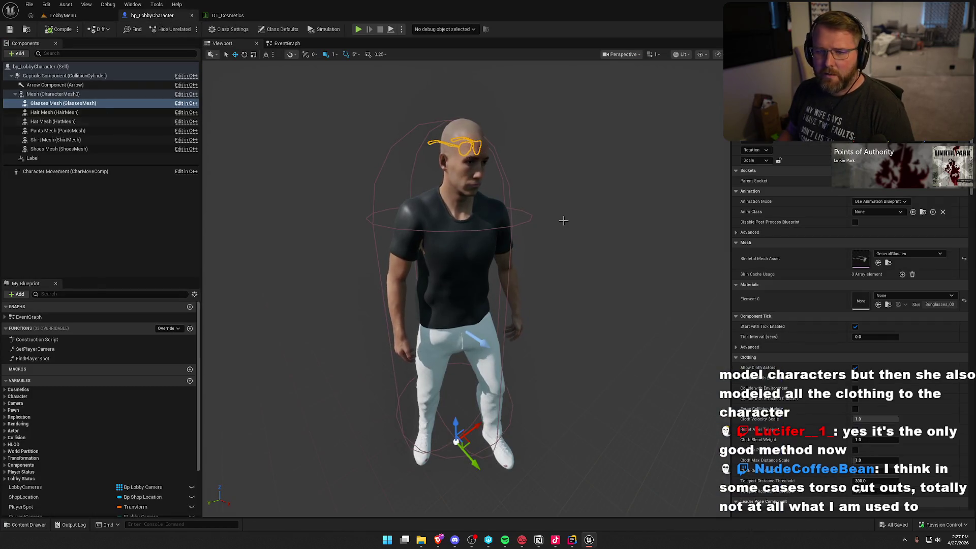
left_click(963, 259)
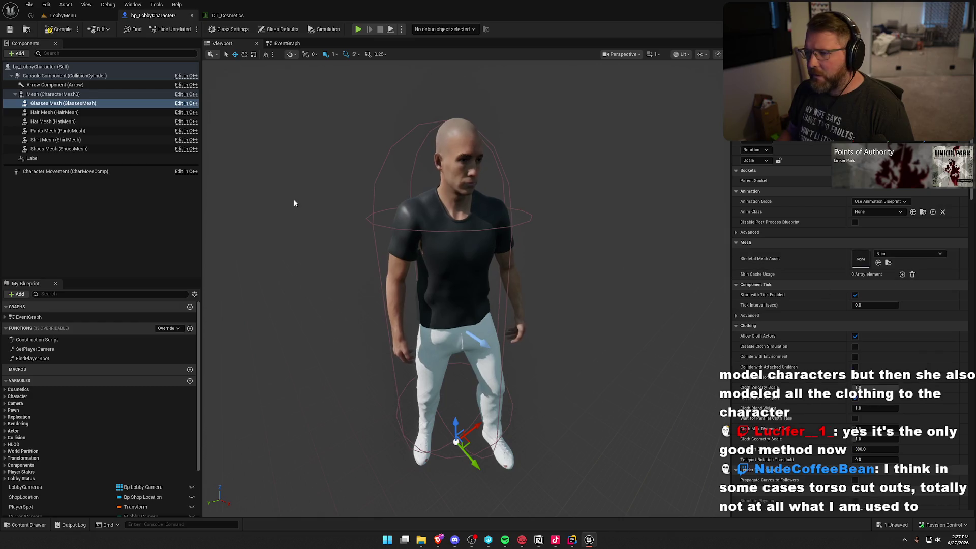
left_click(65, 123)
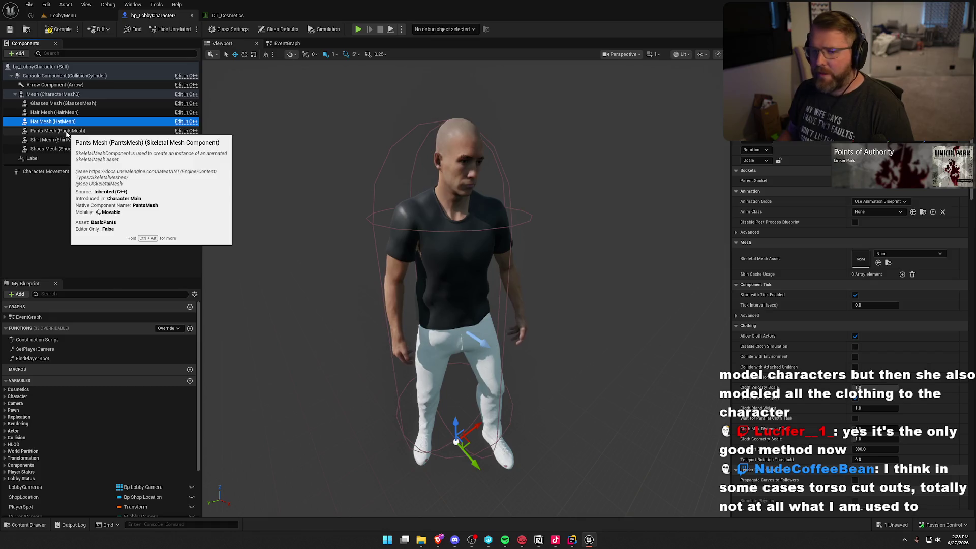
left_click(66, 131)
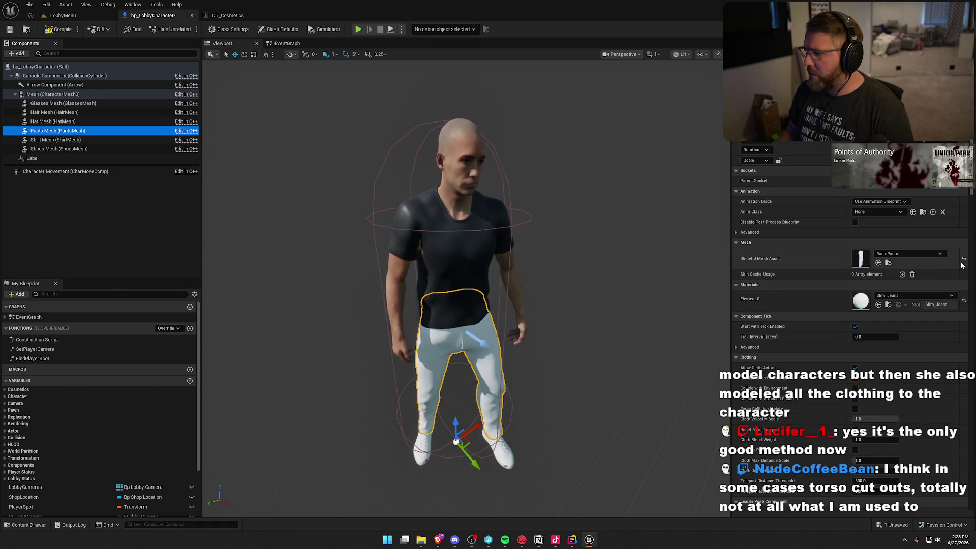
left_click(964, 259)
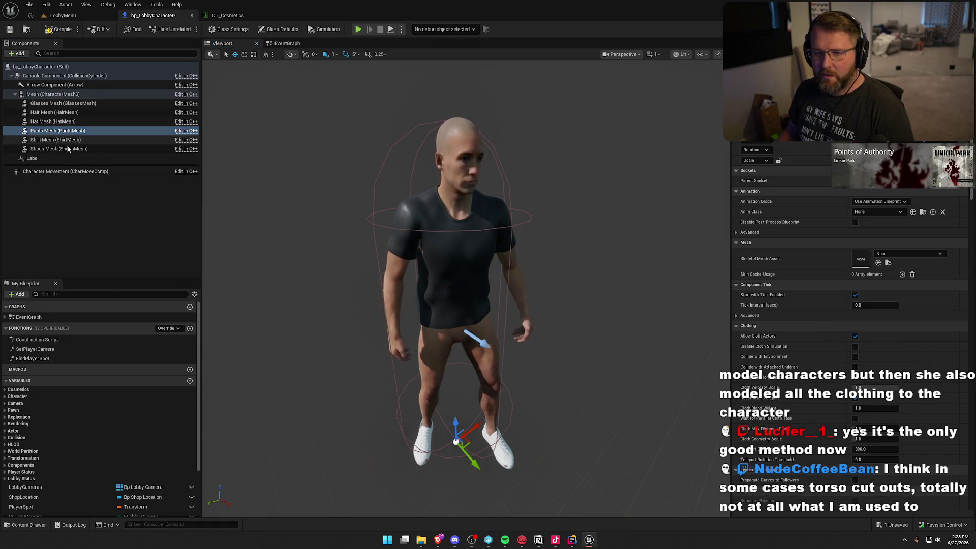
- Clear the skeletal mesh on the body Mesh component and remove BlackShirt from Shirt
left_click(53, 94)
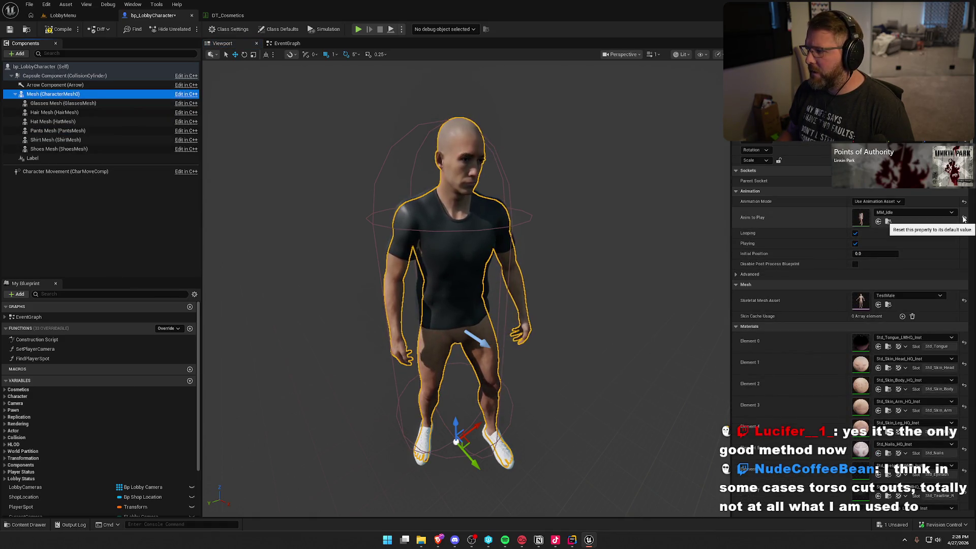
left_click(948, 302)
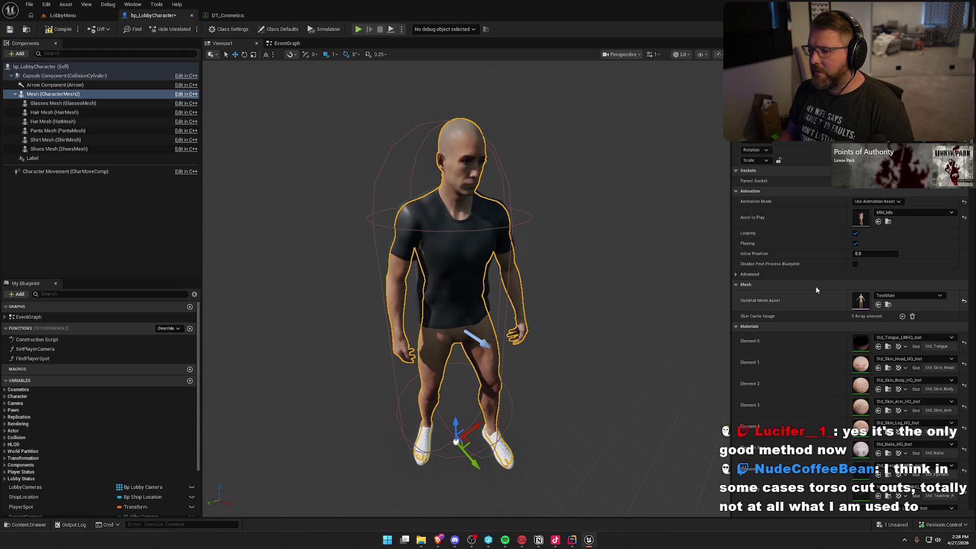
key("Delete")
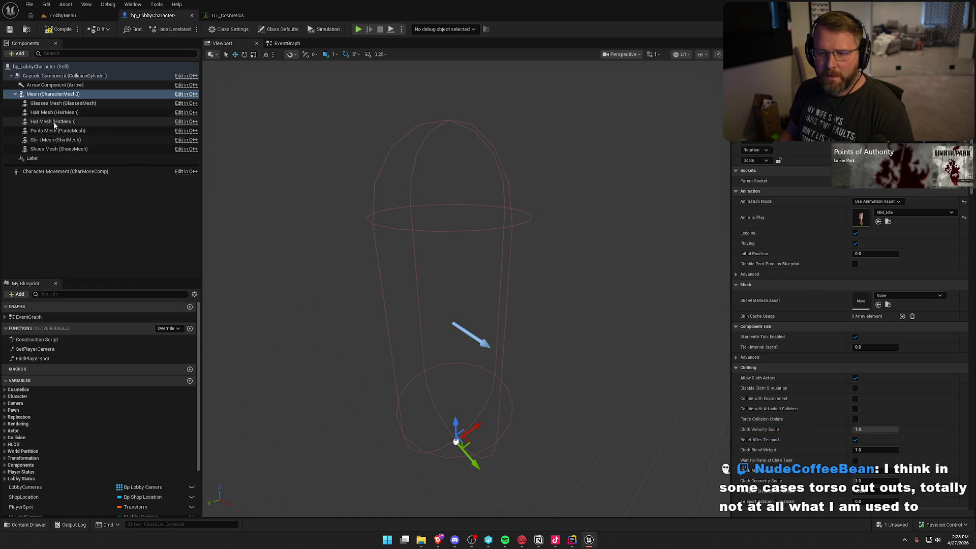
left_click(57, 149)
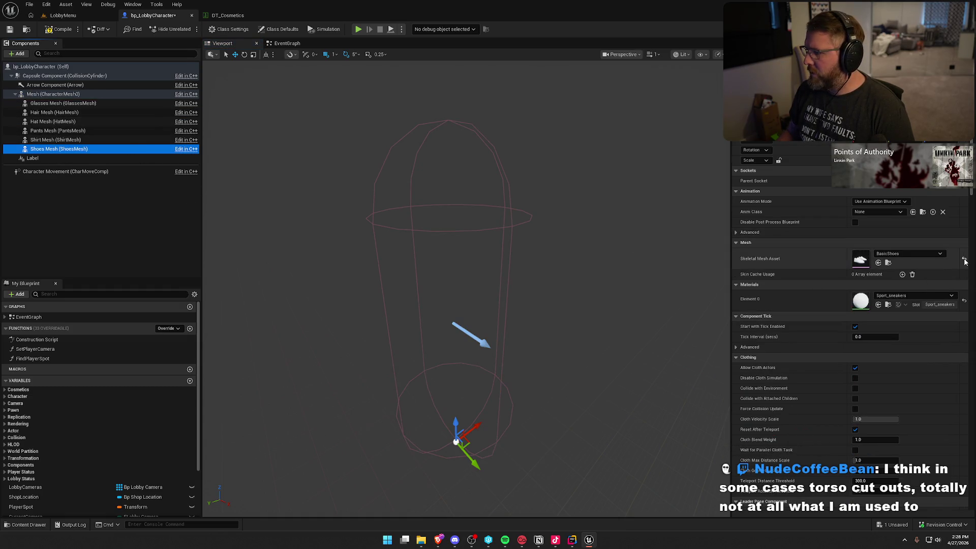
left_click(48, 140)
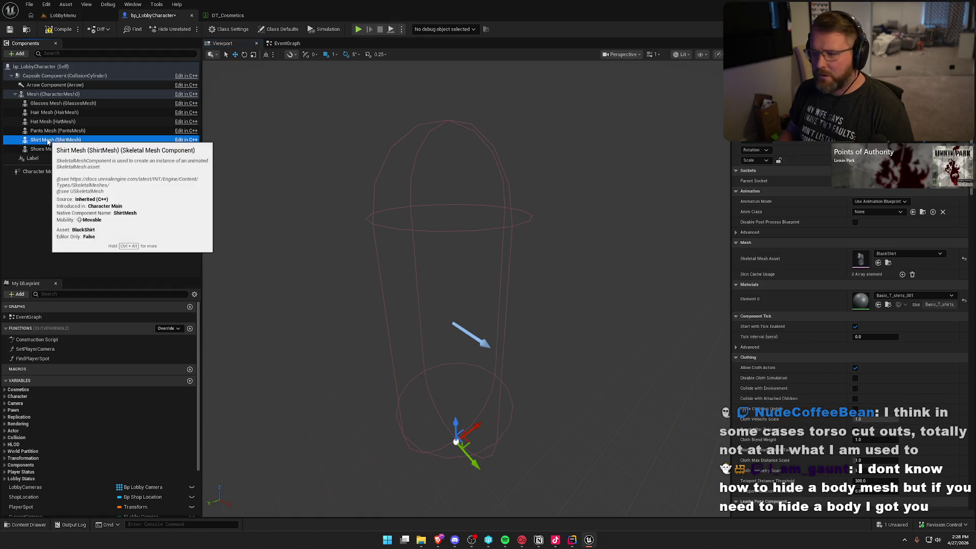
left_click(964, 259)
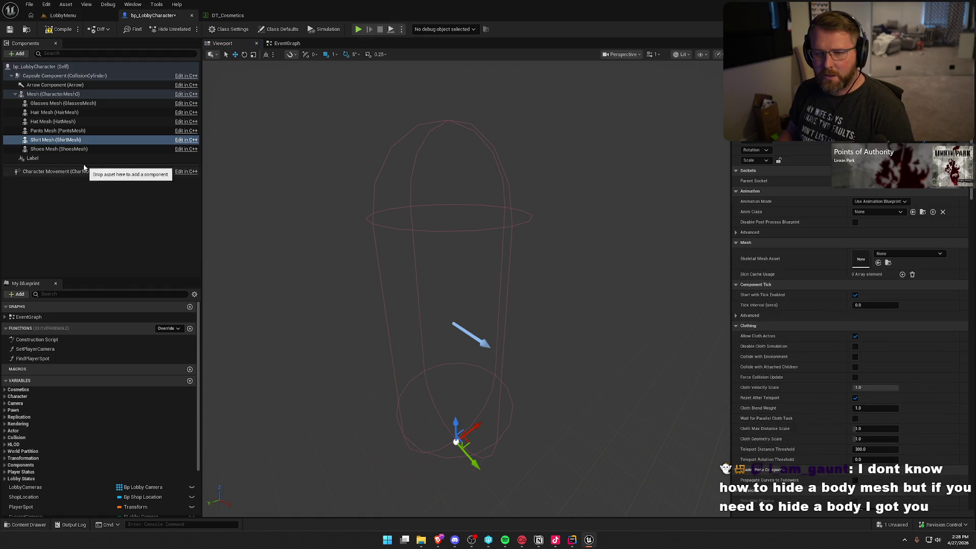
left_click(67, 130)
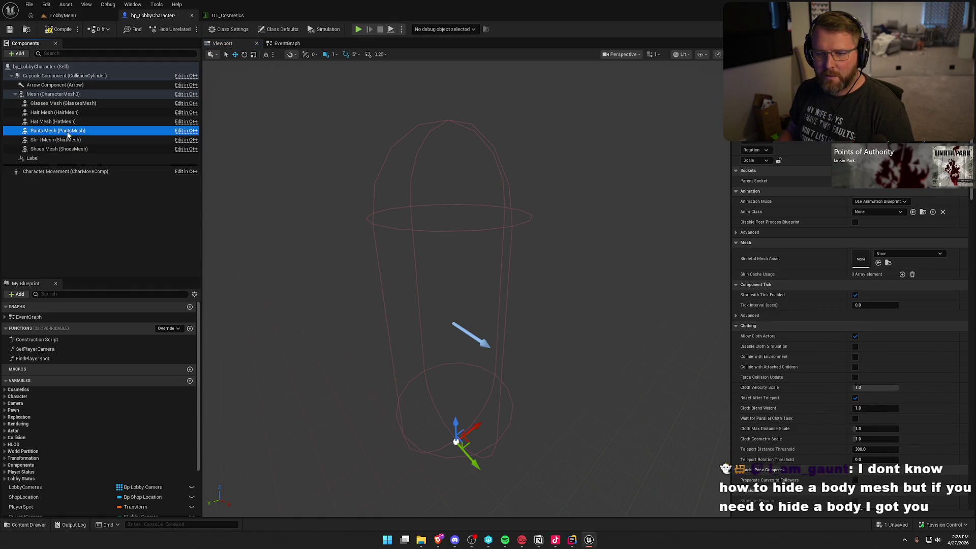
- Compile and save bp_LobbyCharacter, then bring up the DT_Cosmetics data table
left_click(66, 106)
left_click(94, 203)
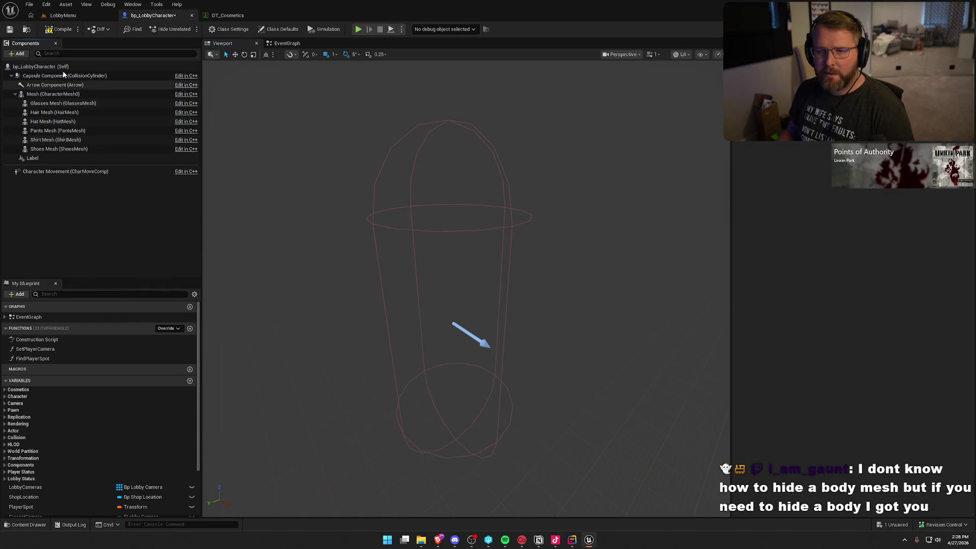
key("ctrl+s")
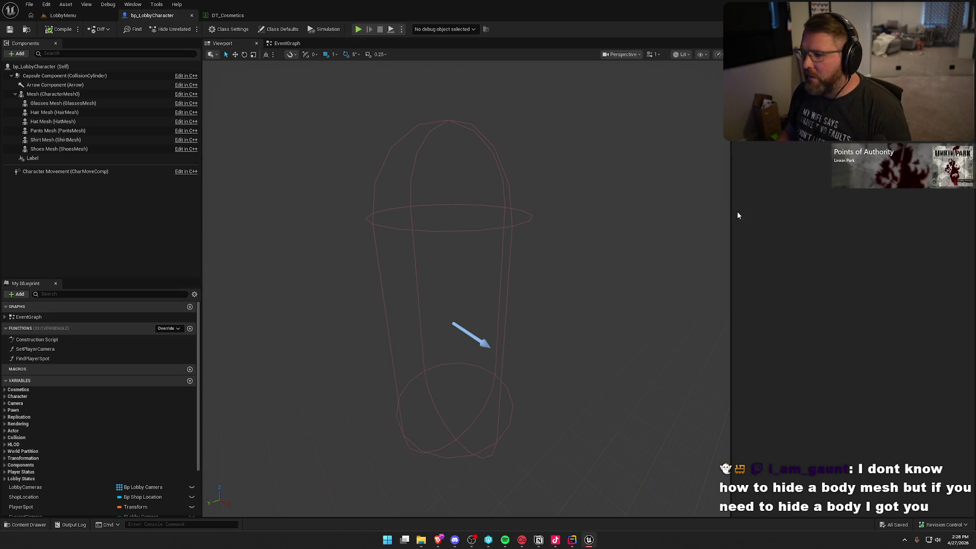
left_click(228, 15)
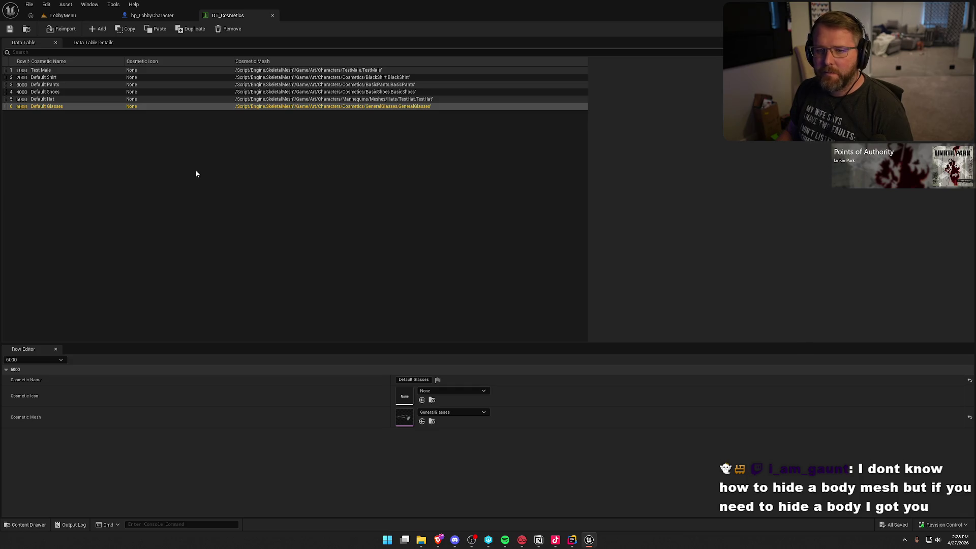
left_click(152, 15)
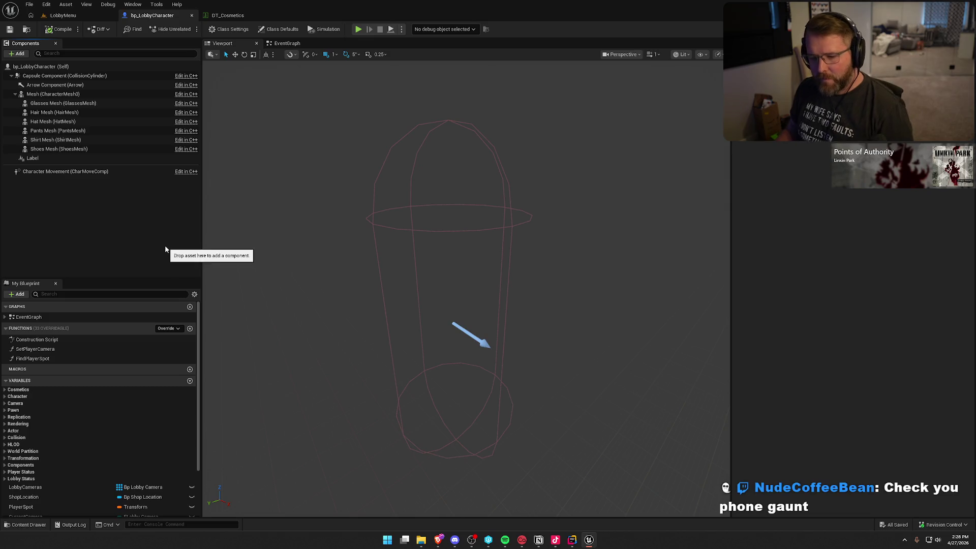
key("ctrl+space")
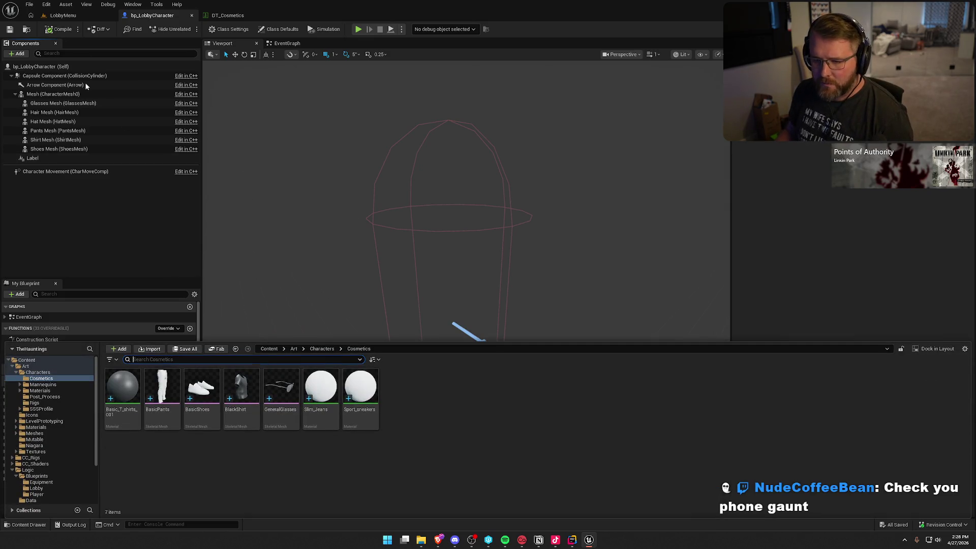
- Open PS_Lobby in the full blueprint editor and show Character Definition's default Cosmetics IDs
left_click(26, 29)
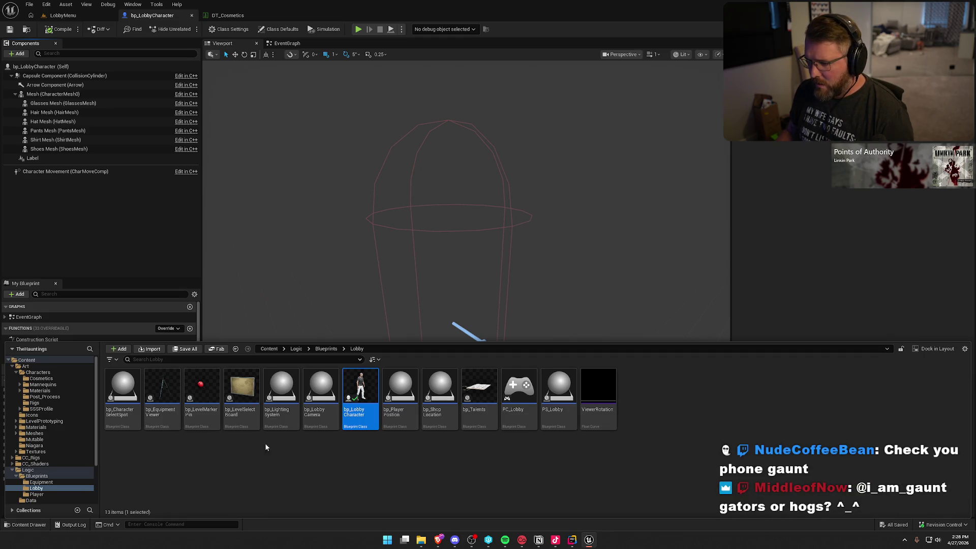
left_click(546, 425)
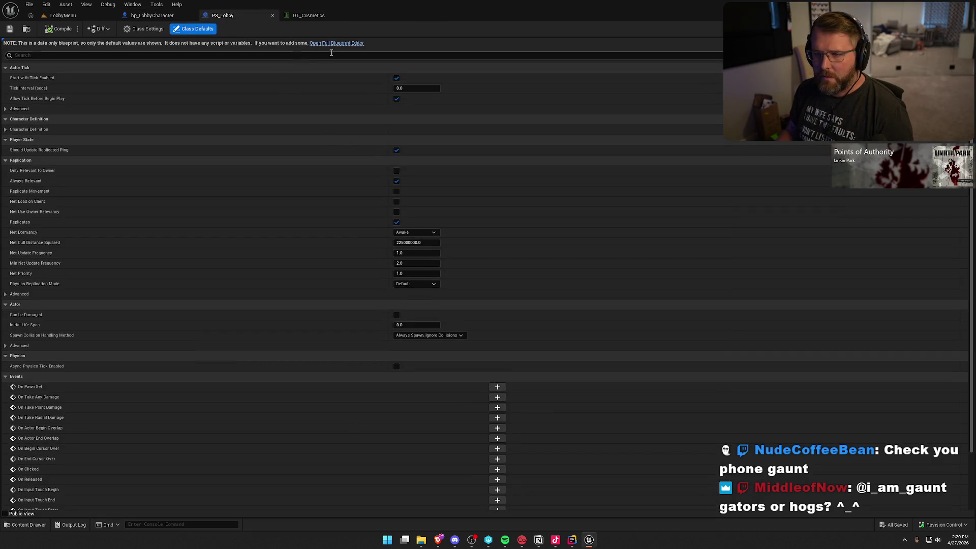
left_click(335, 45)
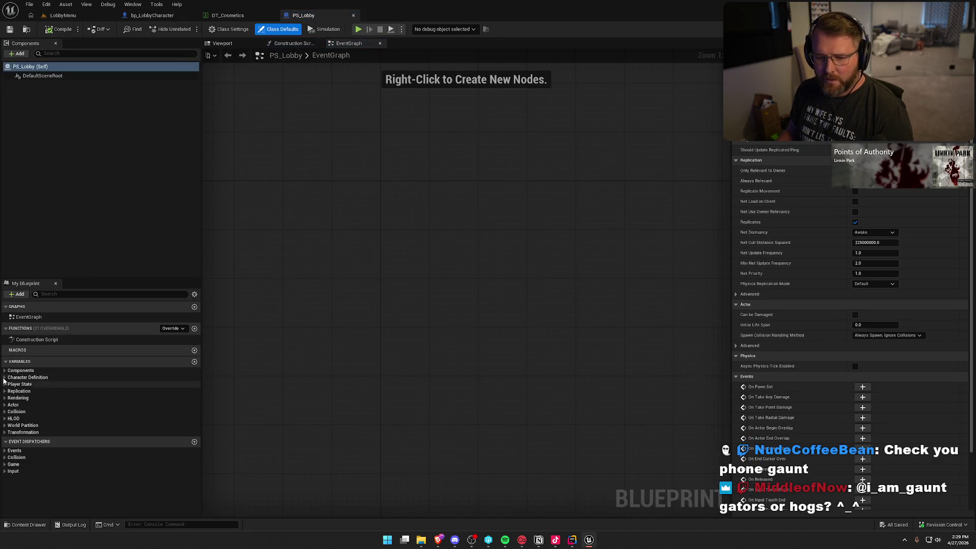
left_click(4, 377)
left_click(48, 385)
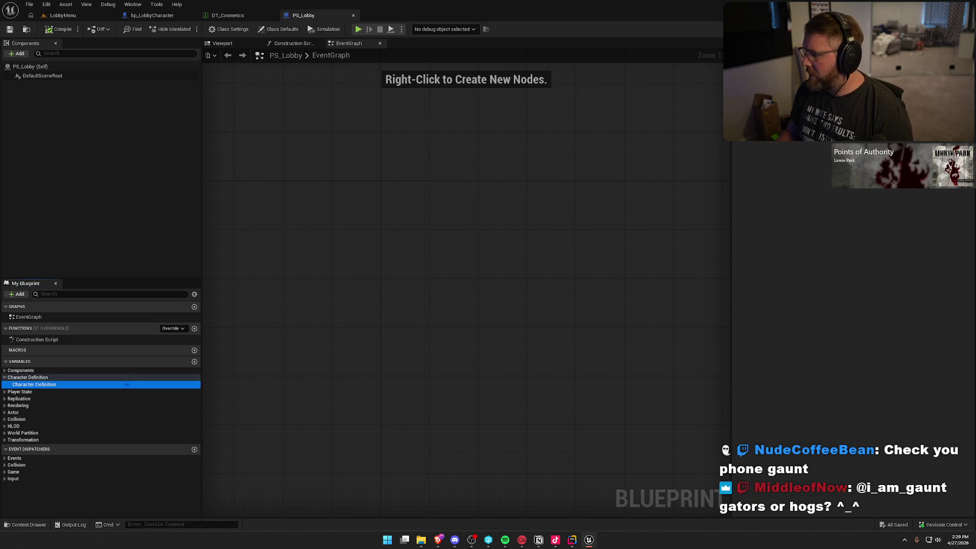
left_click(742, 160)
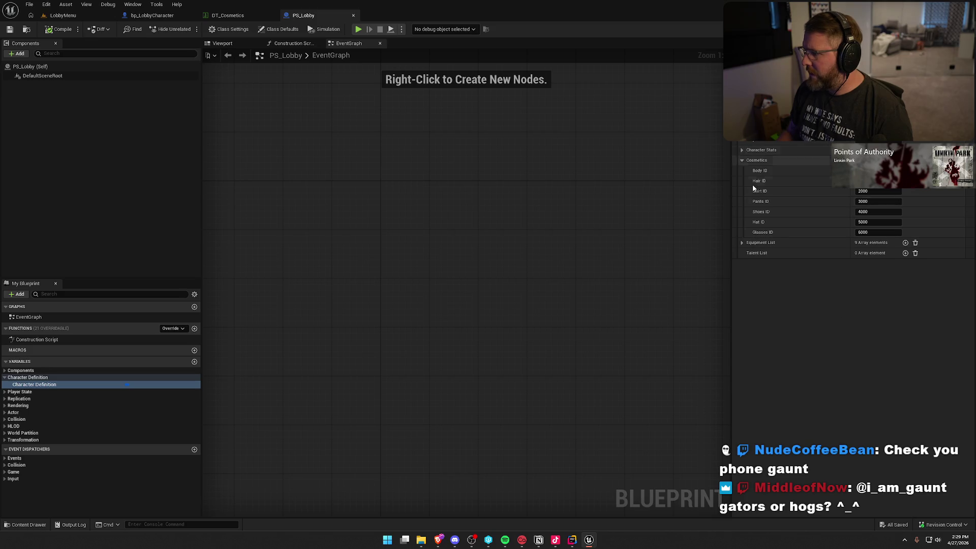
left_click(741, 150)
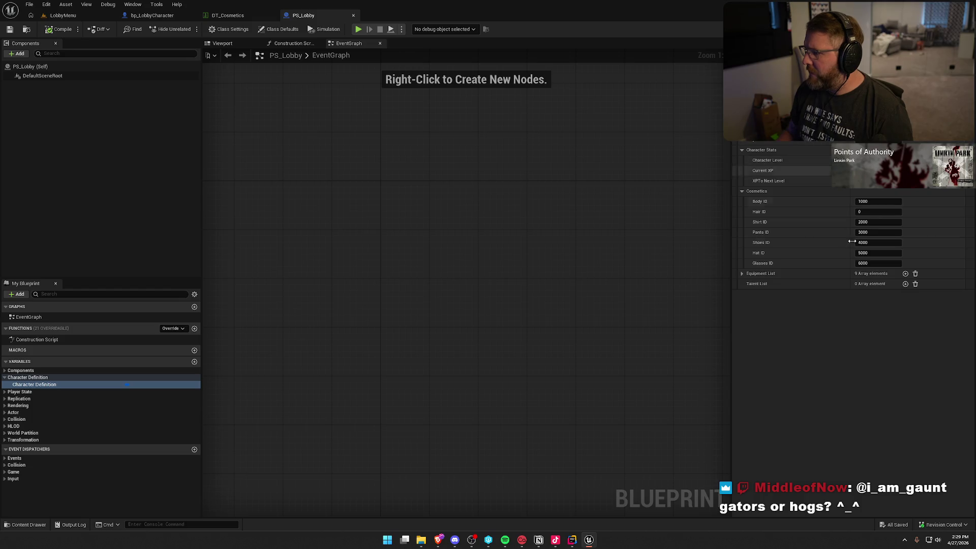
- Play-test the LobbyMenu level and bring up The Hauntings location map board
left_click(67, 17)
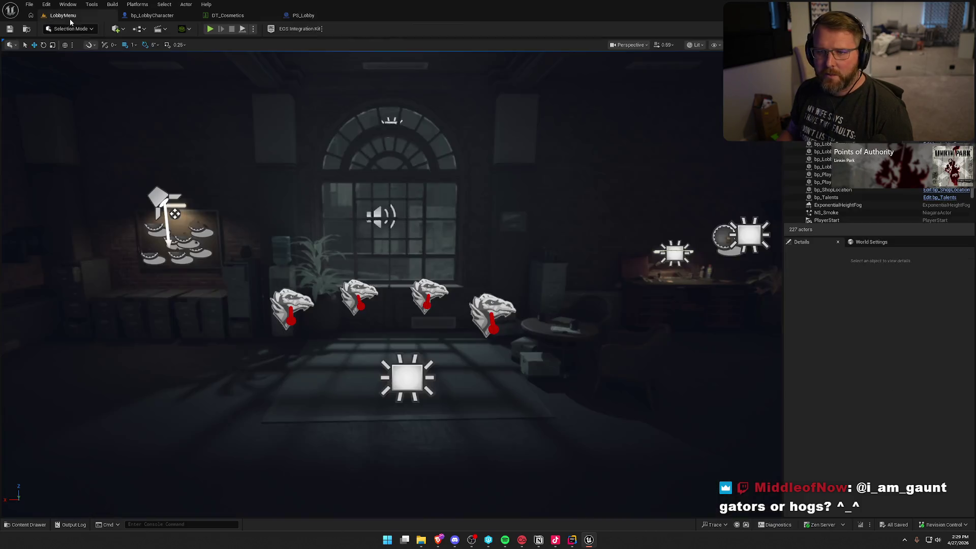
left_click(221, 27)
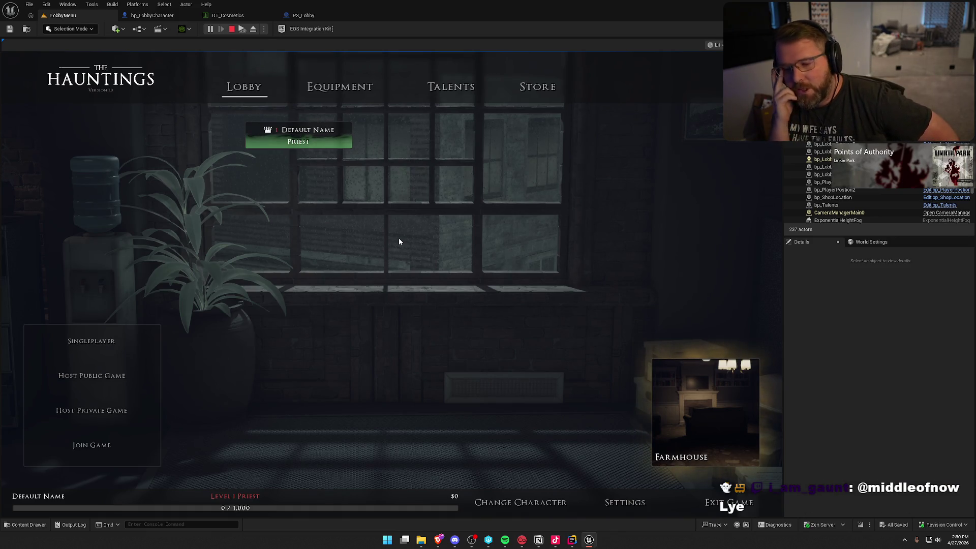
left_click(686, 412)
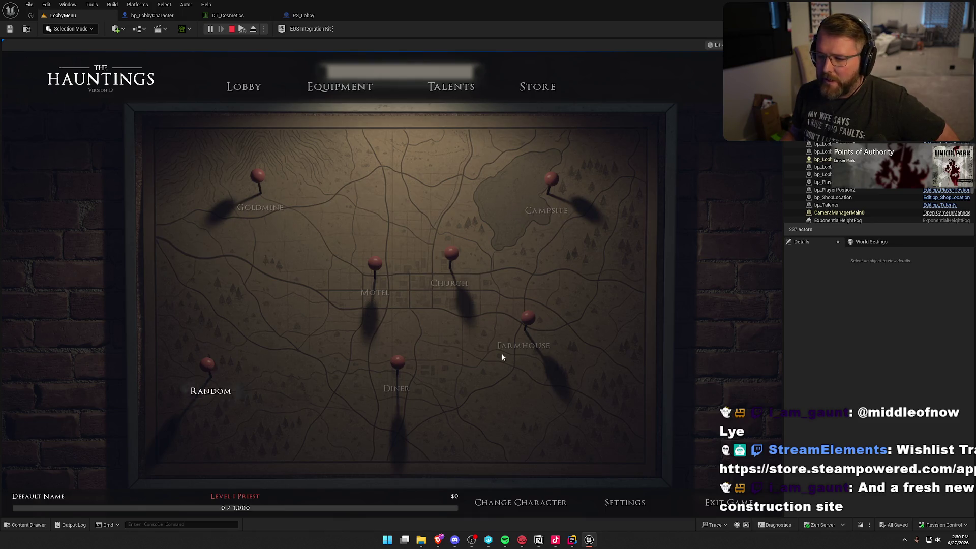
- Choose Farmhouse as the map and preview the Backpack and Thermometer equipment items
left_click(527, 320)
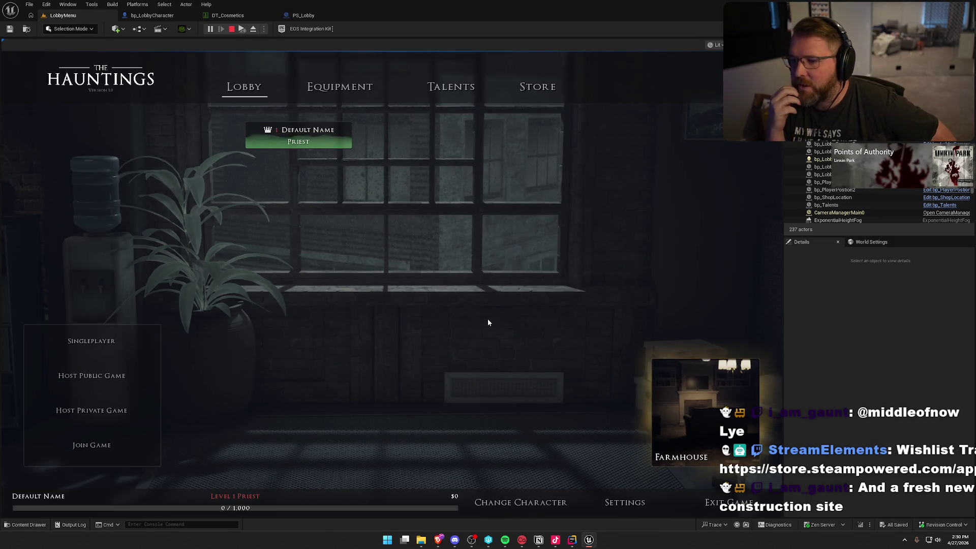
left_click(346, 92)
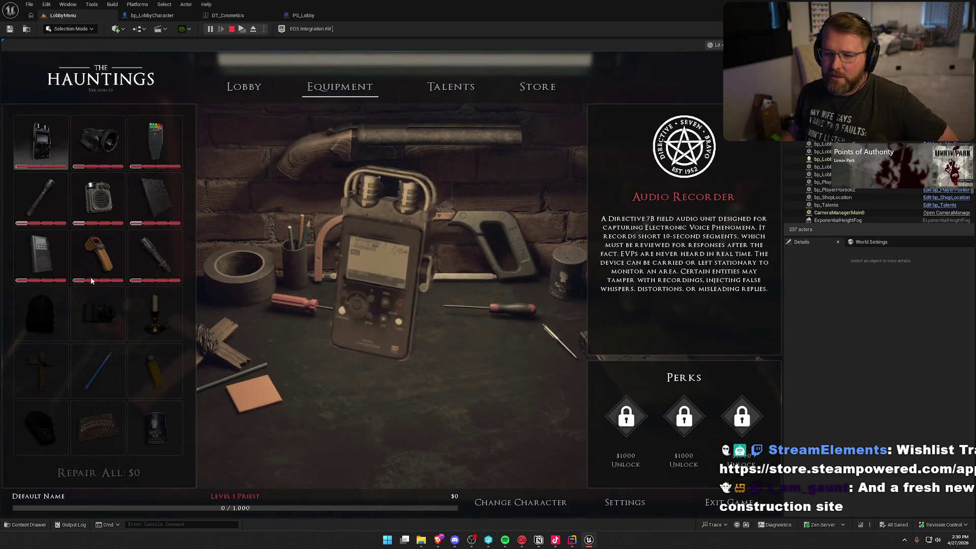
scroll(104, 363, "up", 2)
left_click(44, 315)
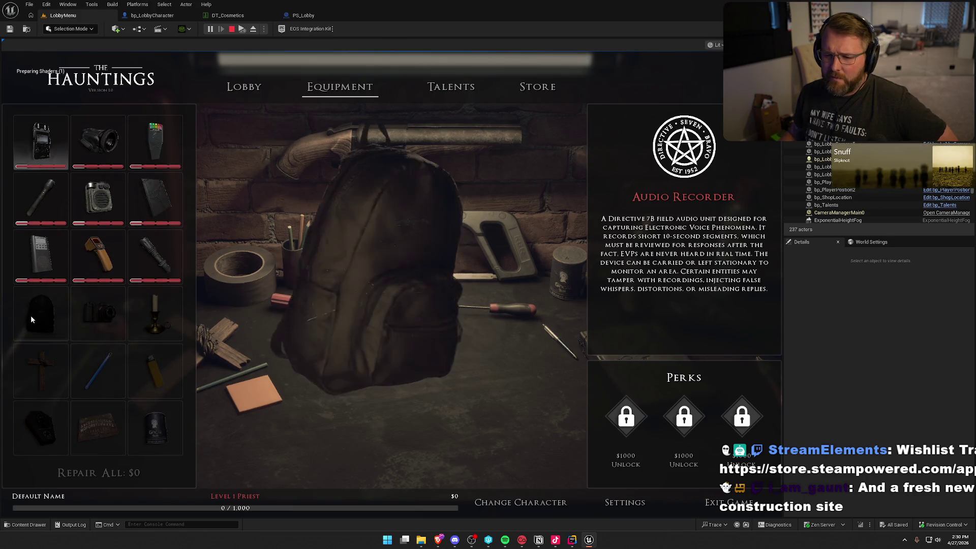
left_click(84, 281)
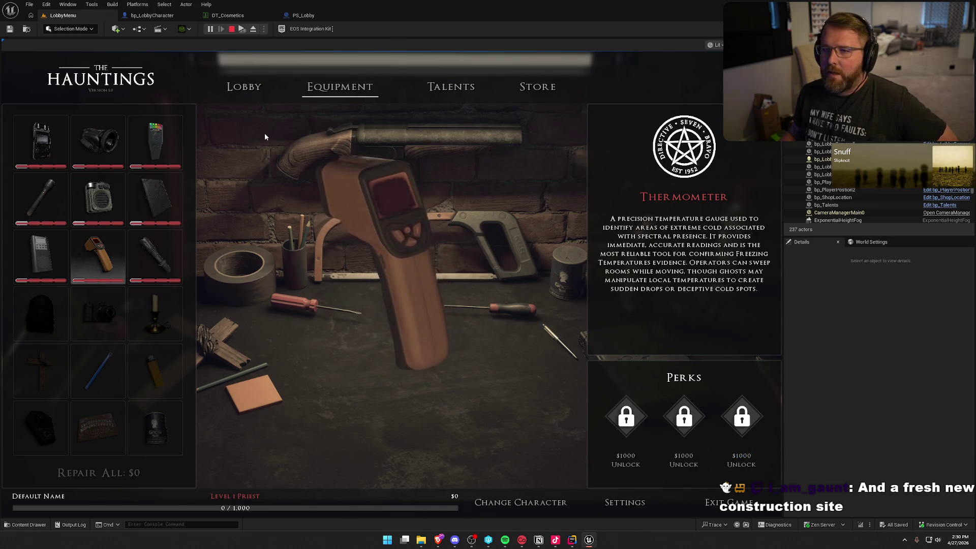
- Browse the Talents and Store screens, then return to the lobby's character selection
left_click(454, 89)
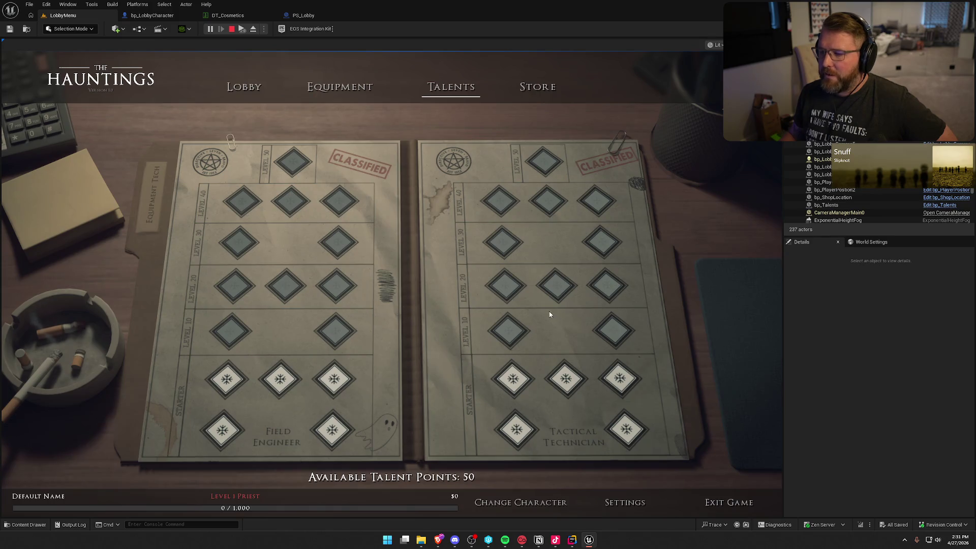
left_click(549, 85)
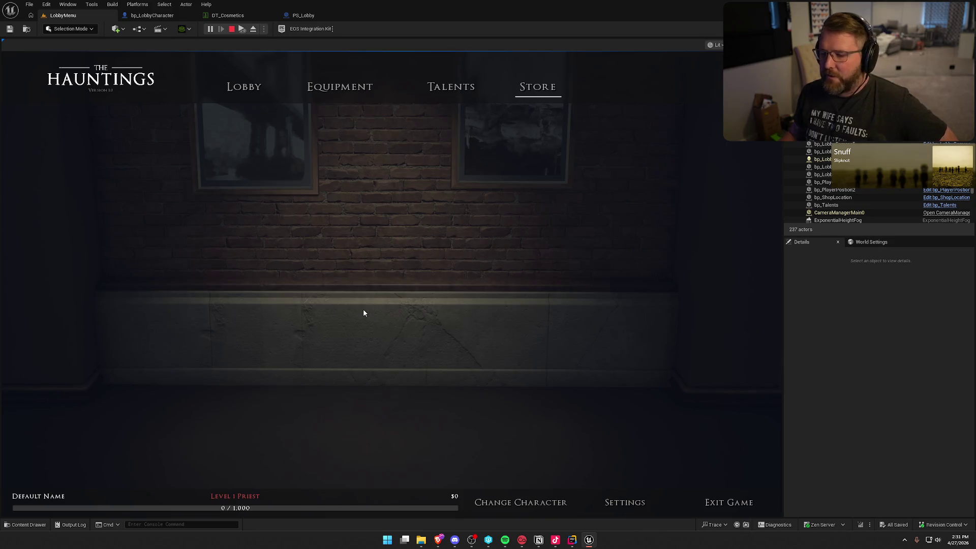
left_click(245, 87)
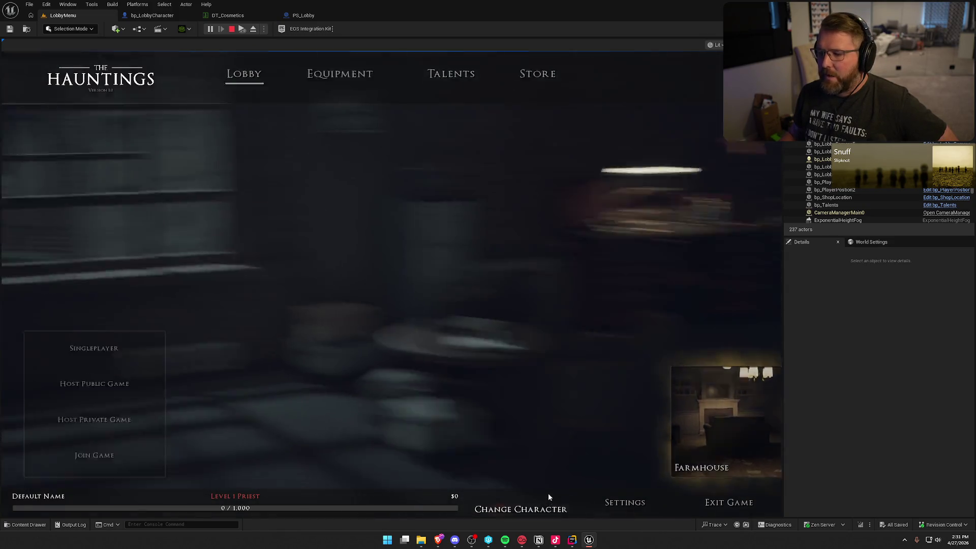
left_click(547, 497)
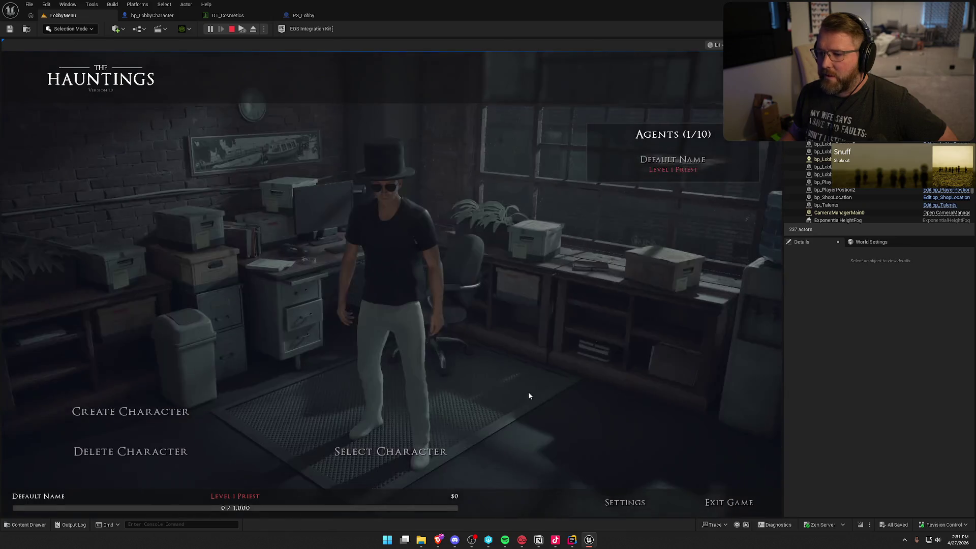
- Start a new character, cycling through the role previews and keeping the first face
left_click(130, 412)
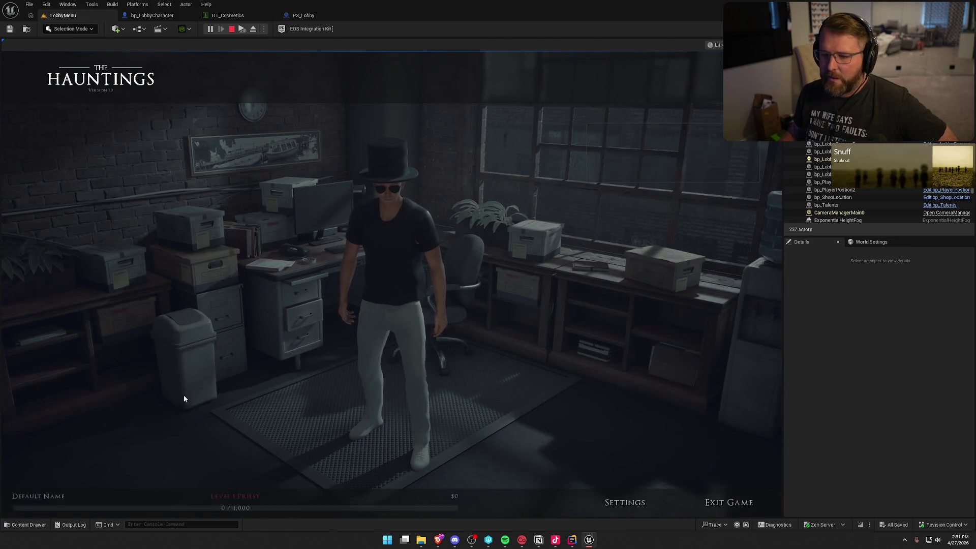
left_click(122, 175)
left_click(201, 200)
left_click(197, 238)
left_click(132, 239)
left_click(66, 239)
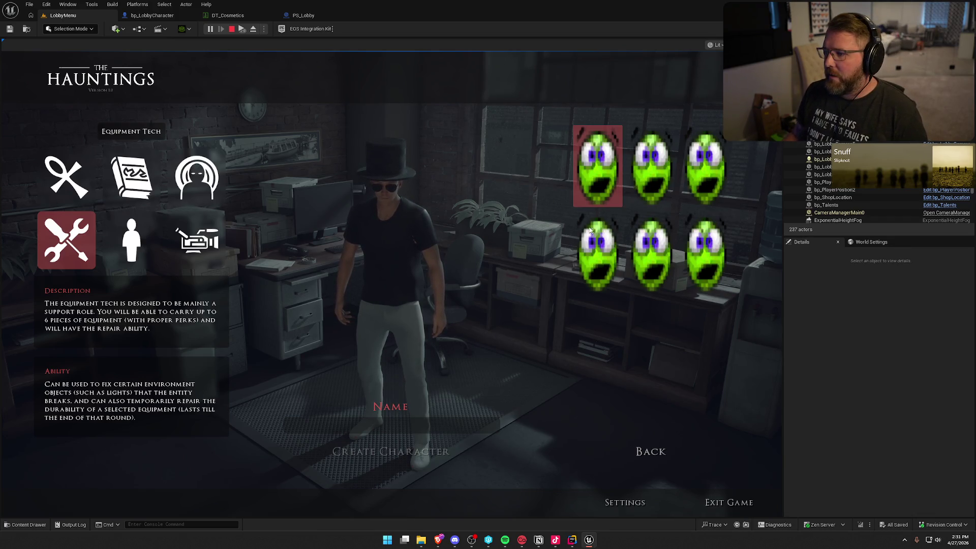
left_click(660, 173)
left_click(578, 172)
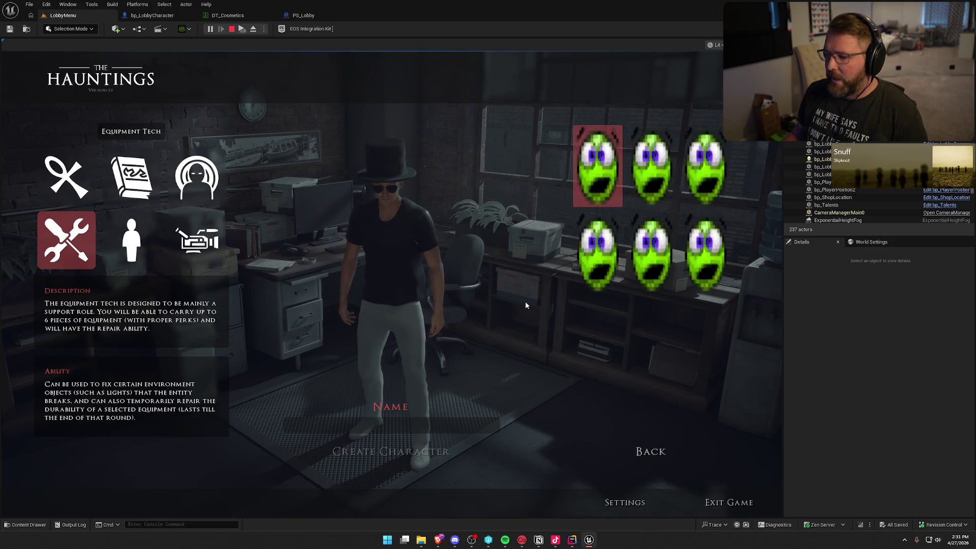
- Enter the character's name, set the role to Psychic, and create the character
key("Tab")
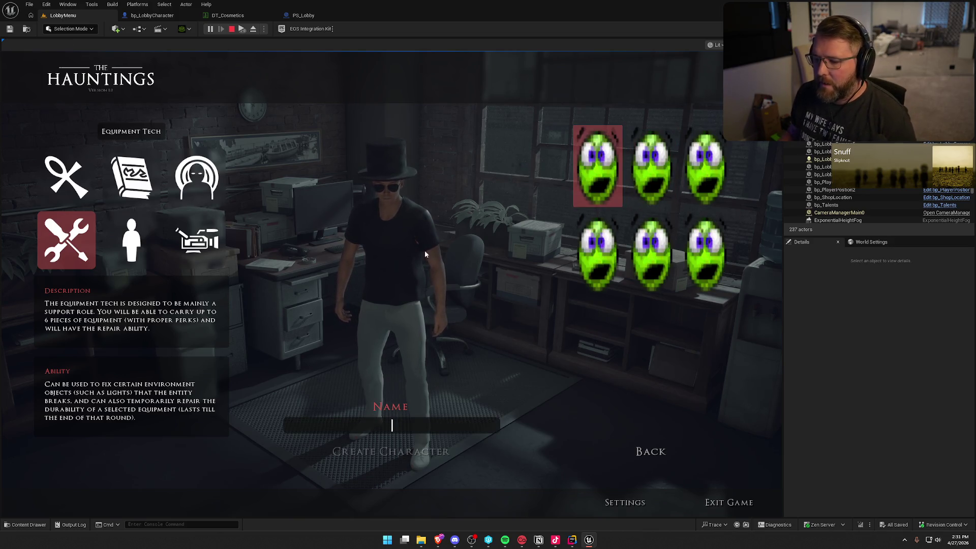
type("Warka")
key("Return")
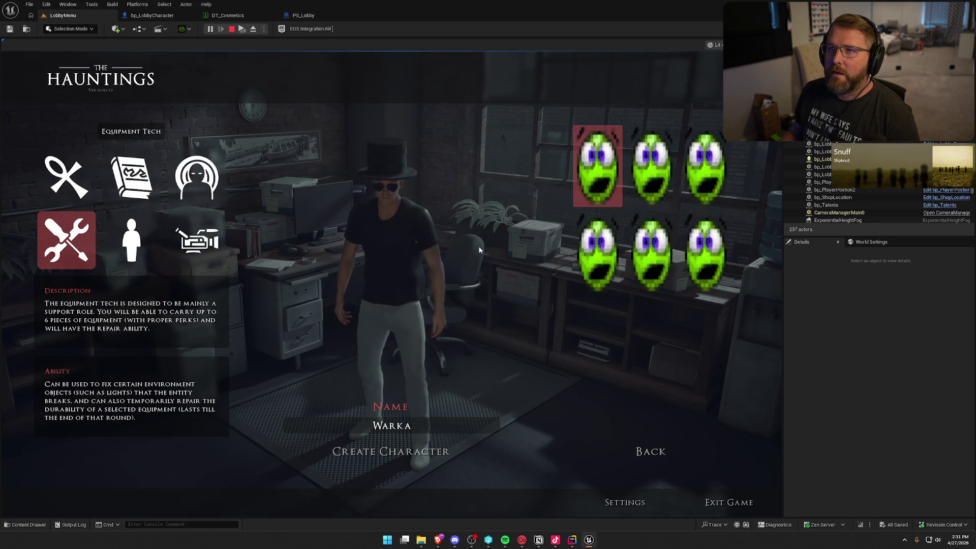
left_click(204, 184)
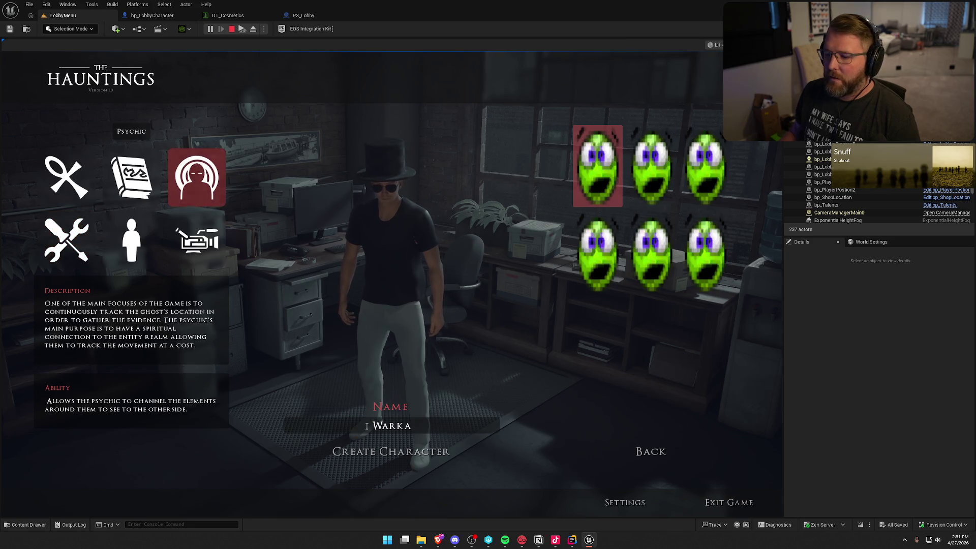
left_click(413, 453)
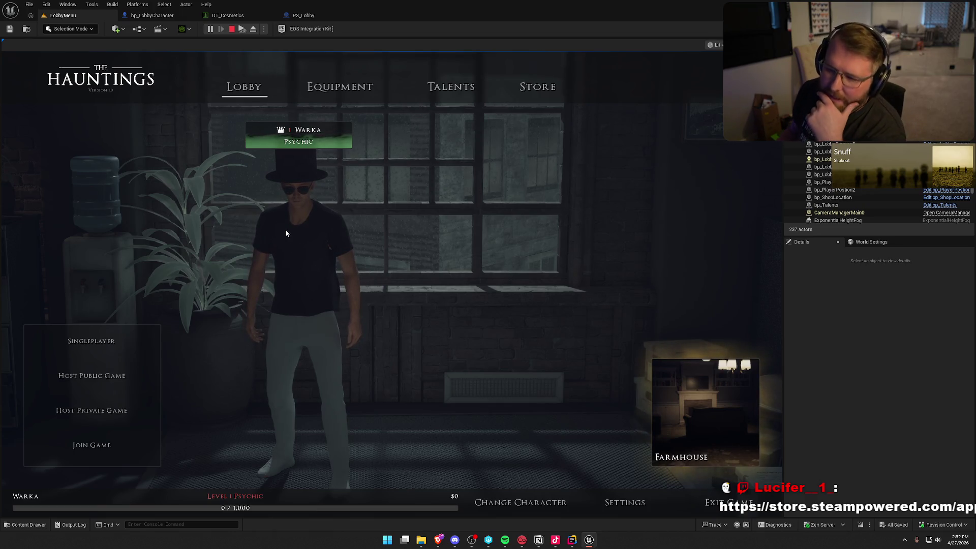
key("Escape")
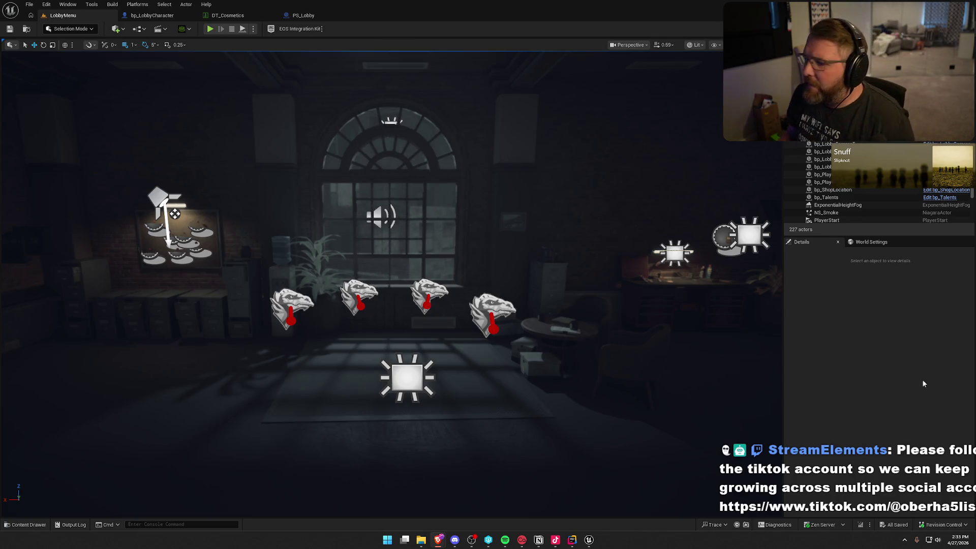
- Open the Content Drawer on the Logic/Blueprints/Lobby folder
key("ctrl+space")
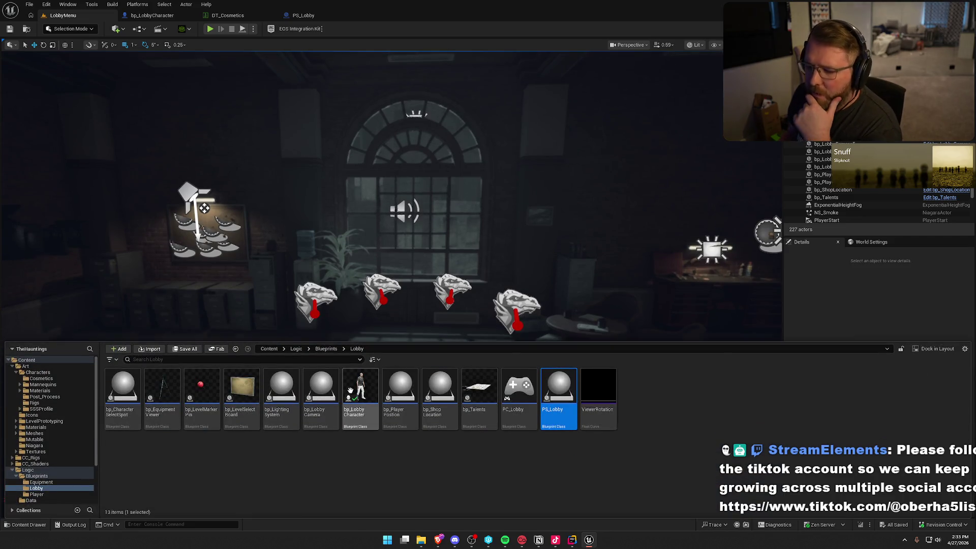
- Assign TestMale as bp_LobbyCharacter's body Skeletal Mesh Asset, then open the TestMale mesh
double_click(351, 394)
left_click(56, 94)
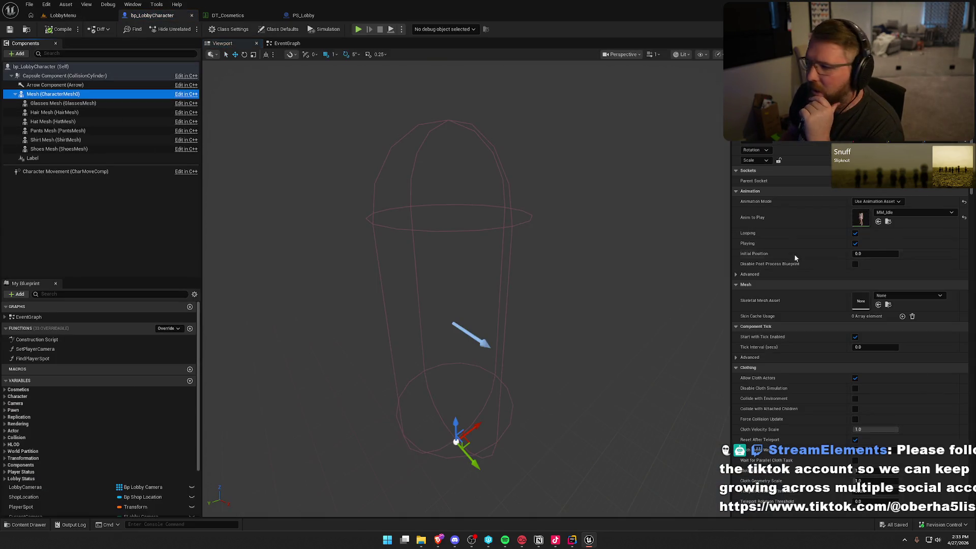
left_click(891, 296)
scroll(924, 416, "down", 5)
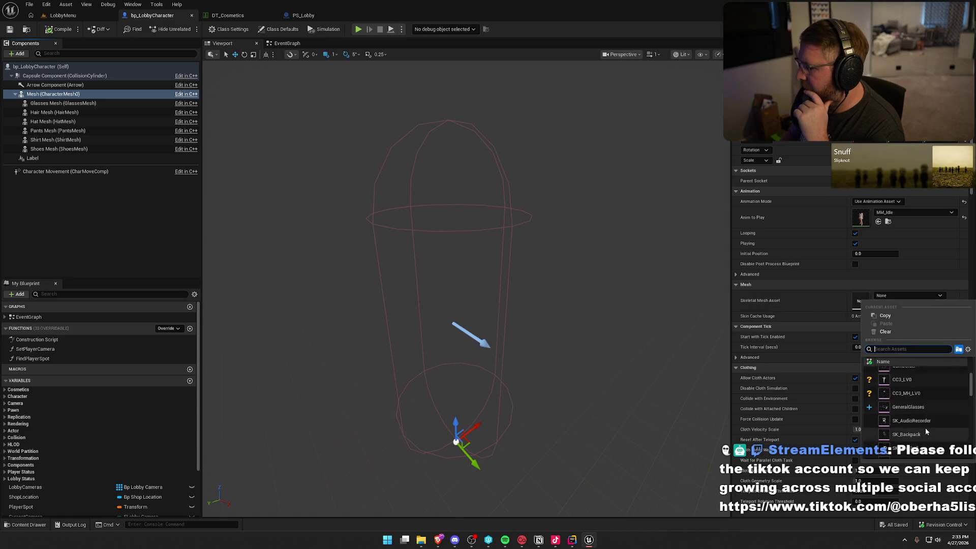
scroll(925, 428, "down", 10)
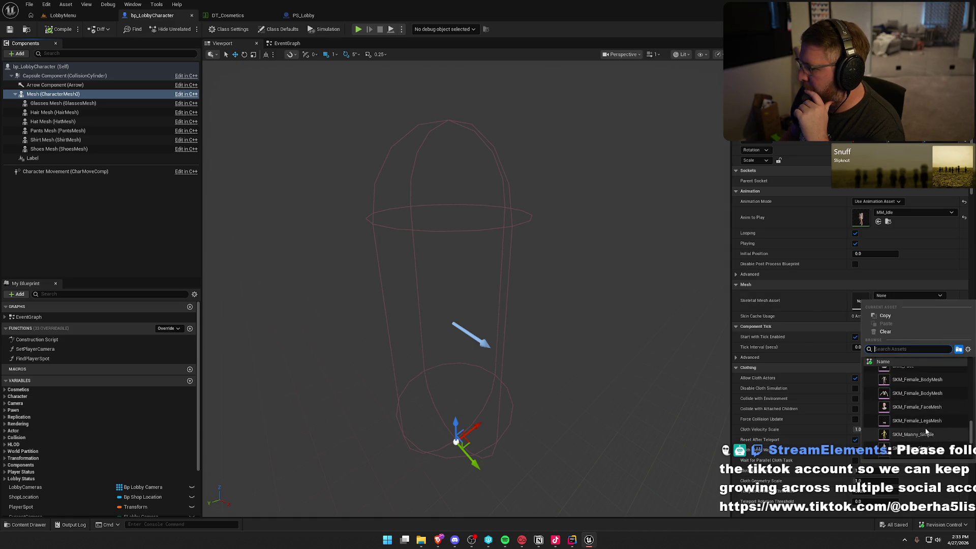
scroll(925, 431, "down", 3)
scroll(930, 438, "down", 2)
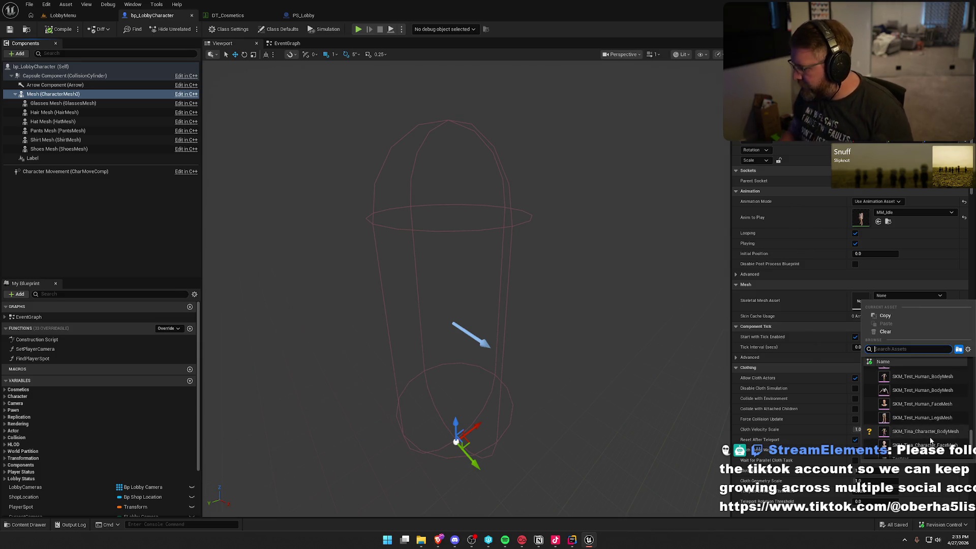
type("test")
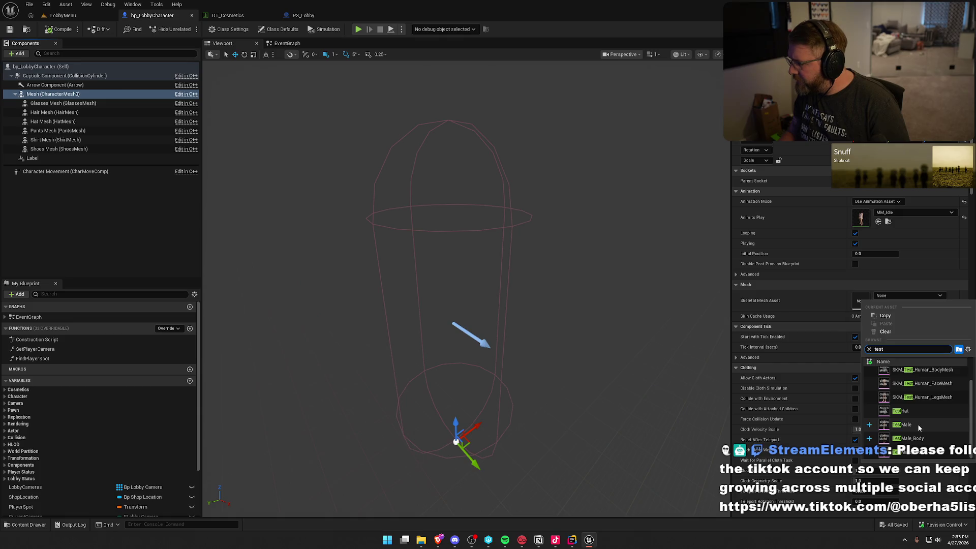
left_click(917, 424)
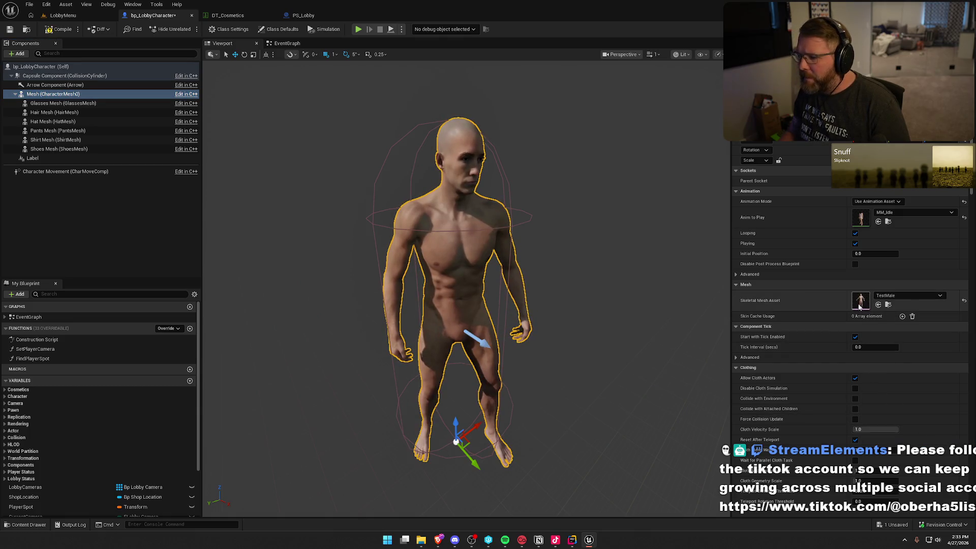
double_click(860, 304)
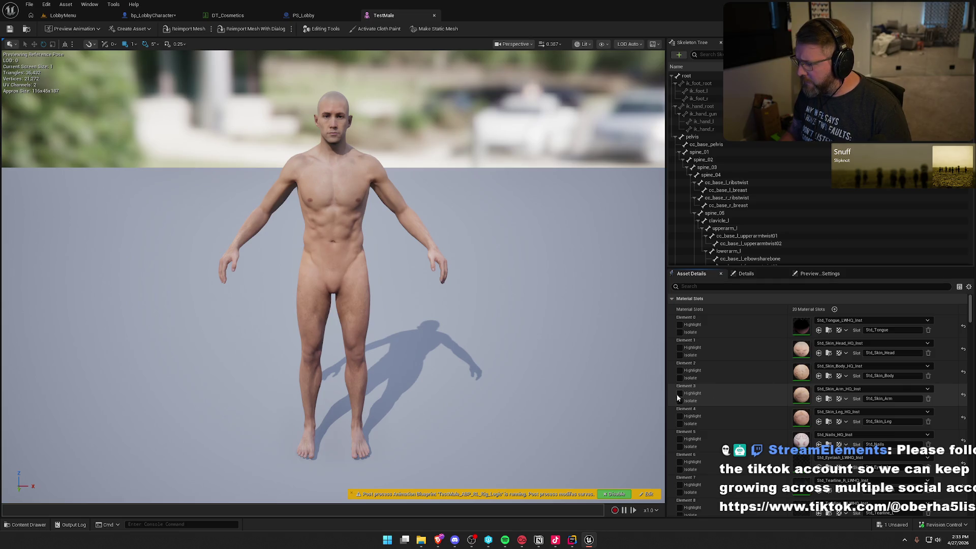
scroll(747, 396, "down", 1)
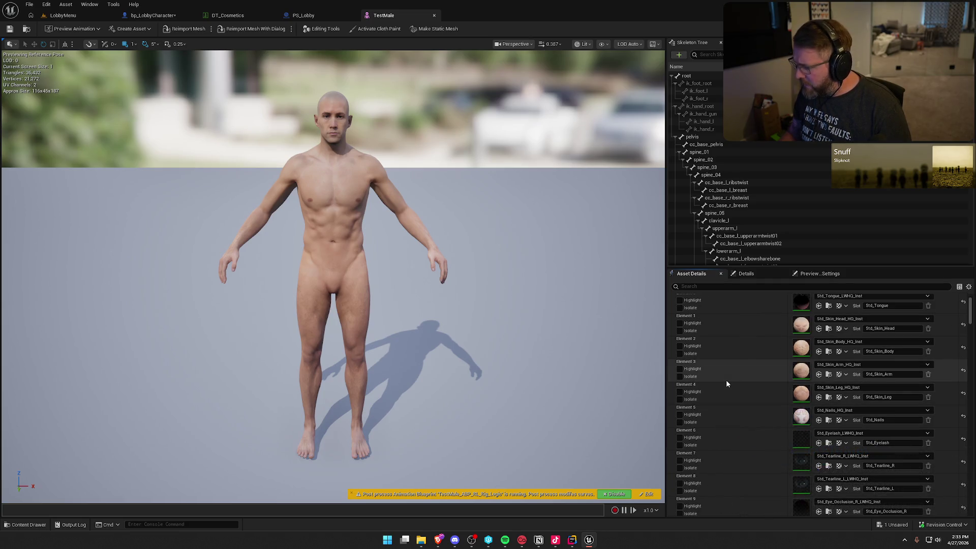
left_click(845, 375)
key("Escape")
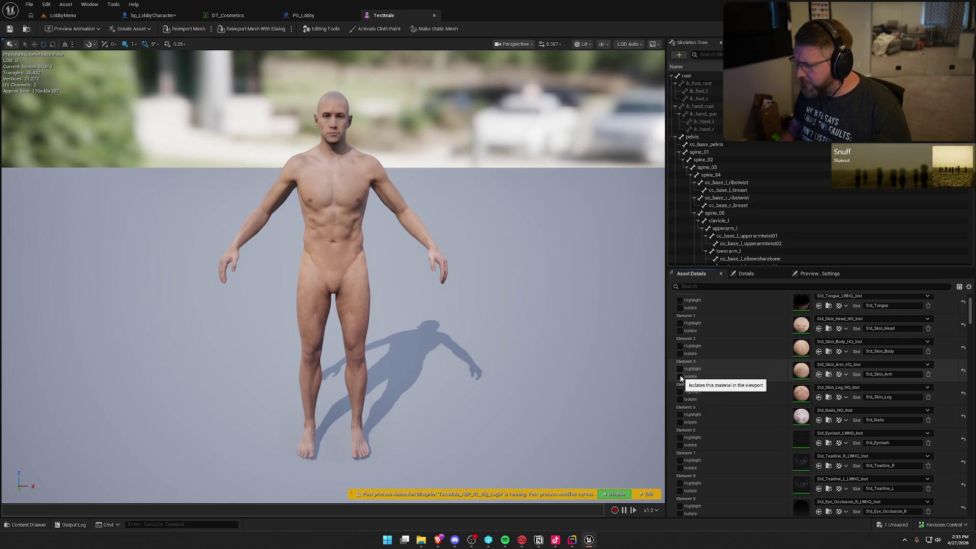
left_click(680, 376)
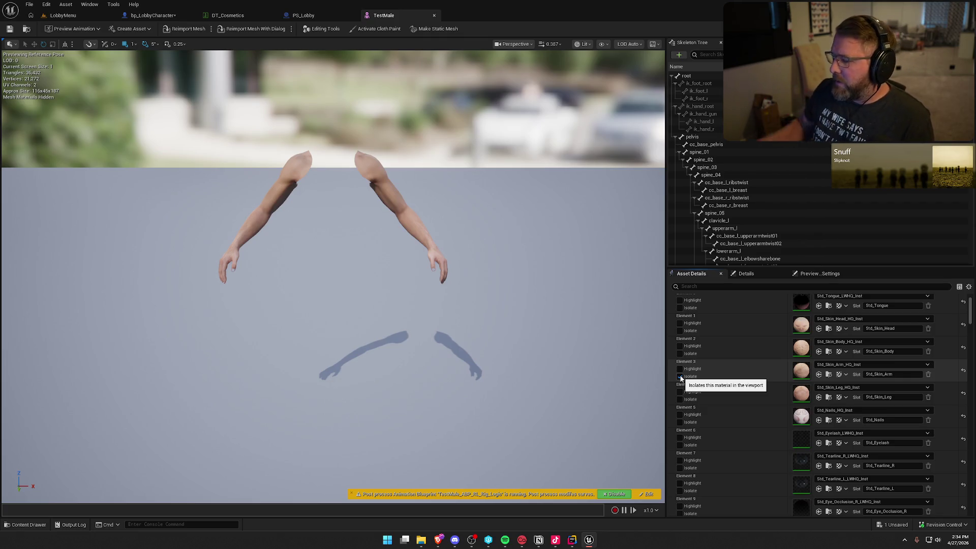
left_click(680, 376)
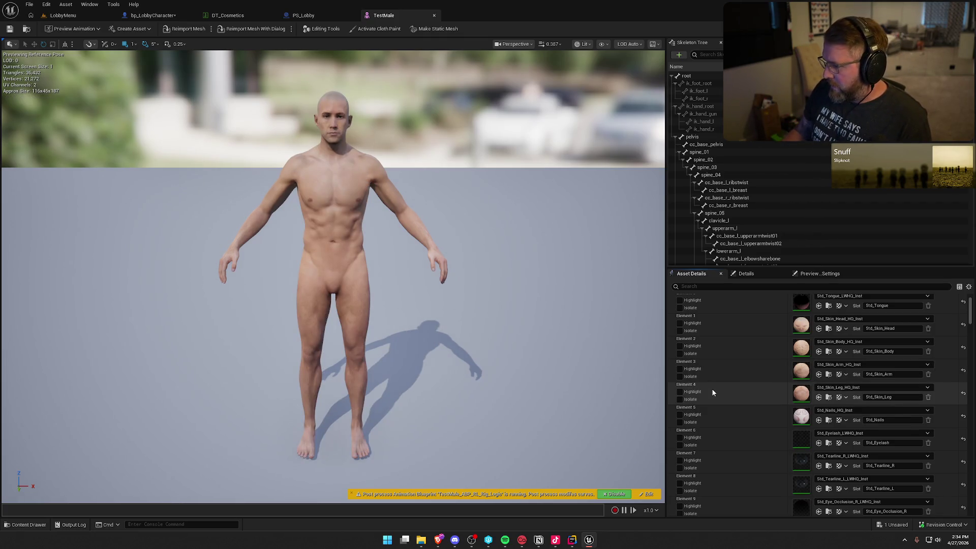
scroll(718, 388, "down", 1)
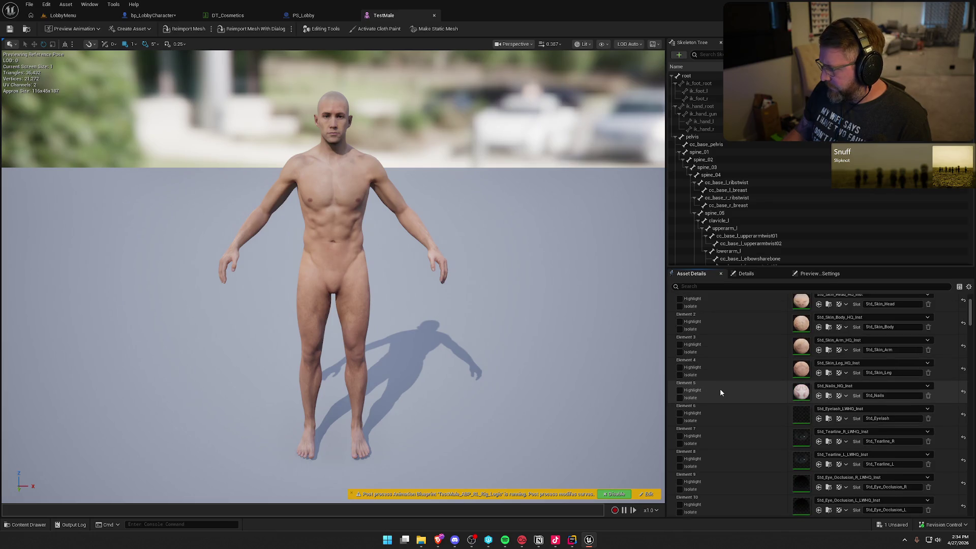
left_click(680, 375)
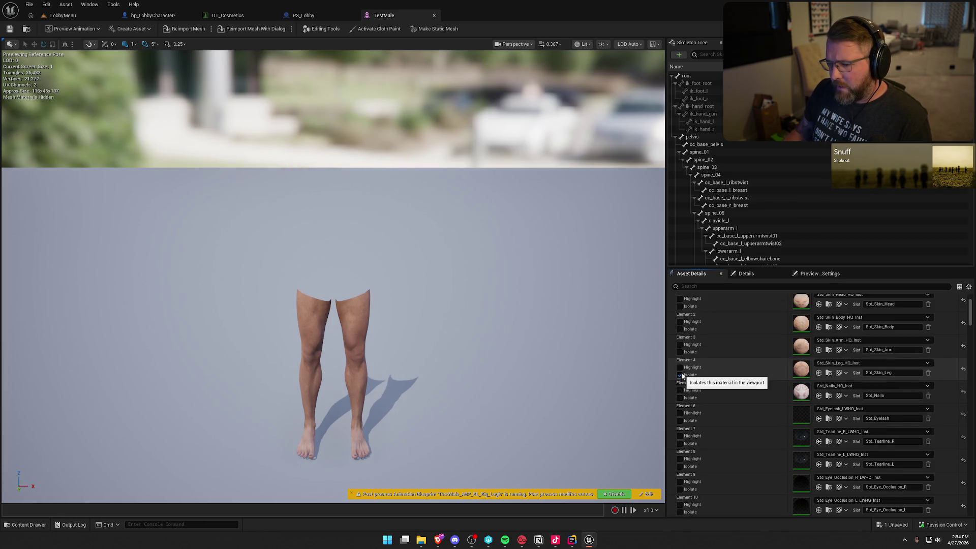
left_click(680, 375)
scroll(717, 398, "down", 5)
scroll(718, 401, "down", 5)
scroll(718, 398, "up", 15)
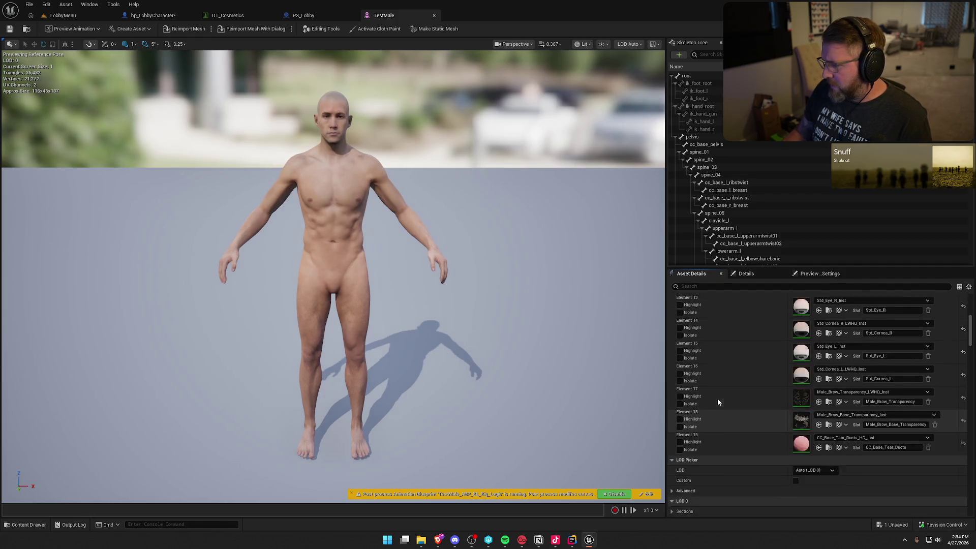
- Close the TestMale mesh editor tab, leaving PS_Lobby's empty EventGraph in view
middle_click(409, 16)
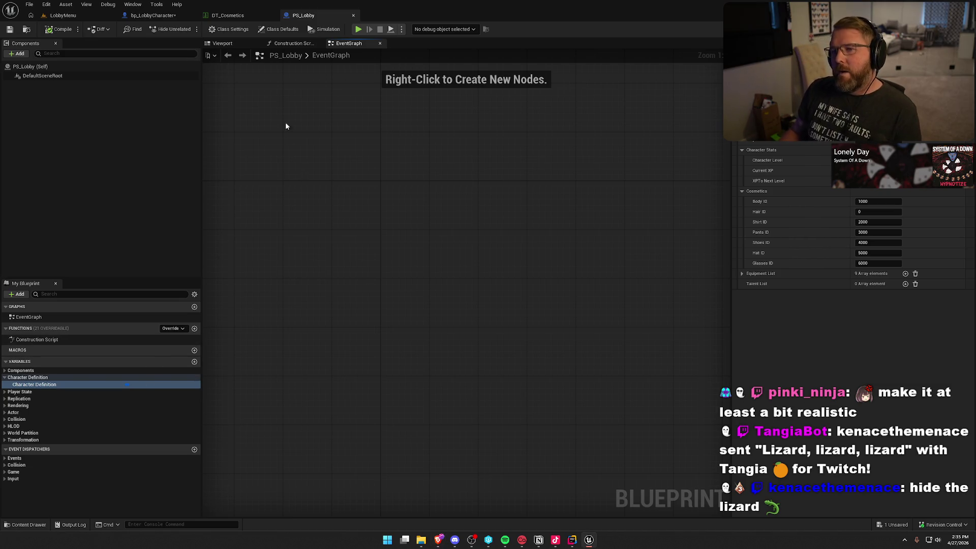
- From bp_LobbyCharacter, open the TestMale mesh and its Std_Skin_Arm_HQ_Inst material instance
left_click(153, 15)
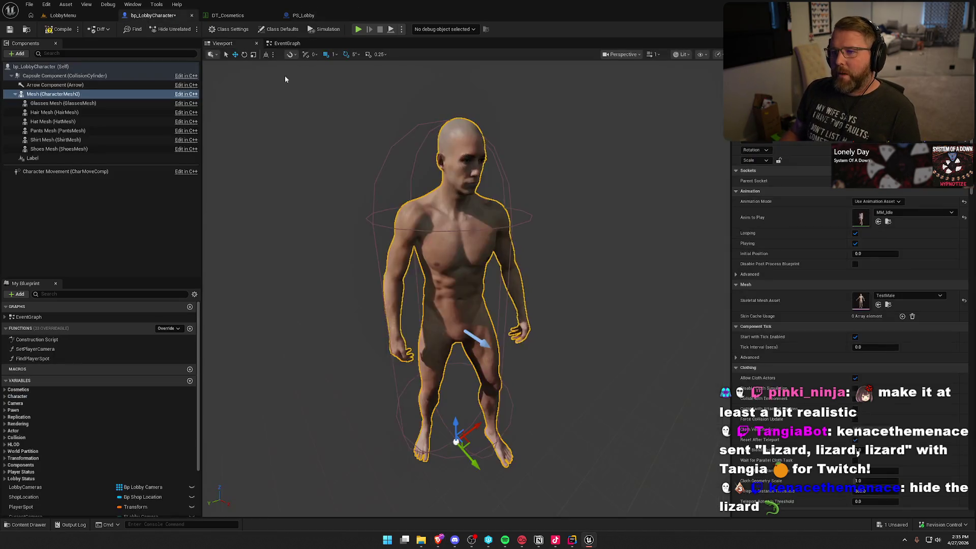
double_click(860, 301)
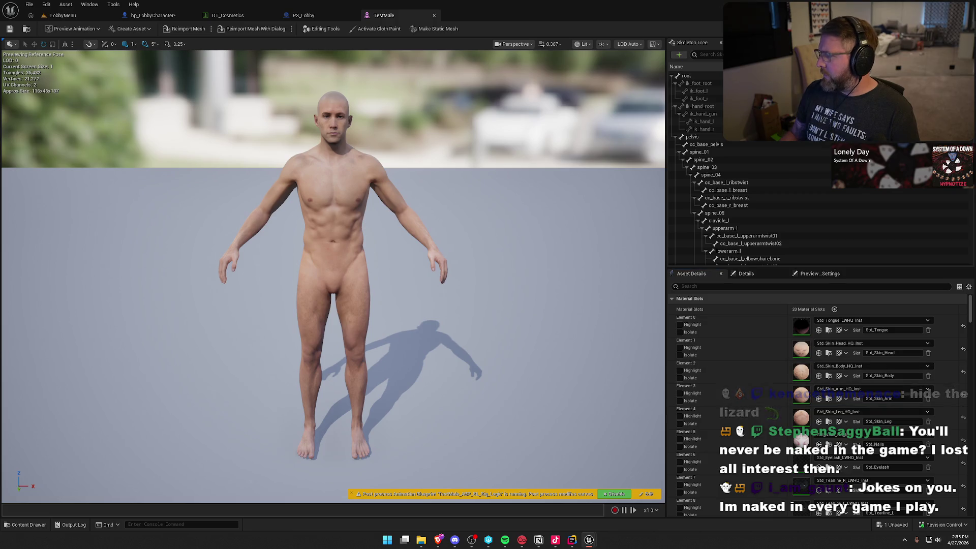
double_click(801, 394)
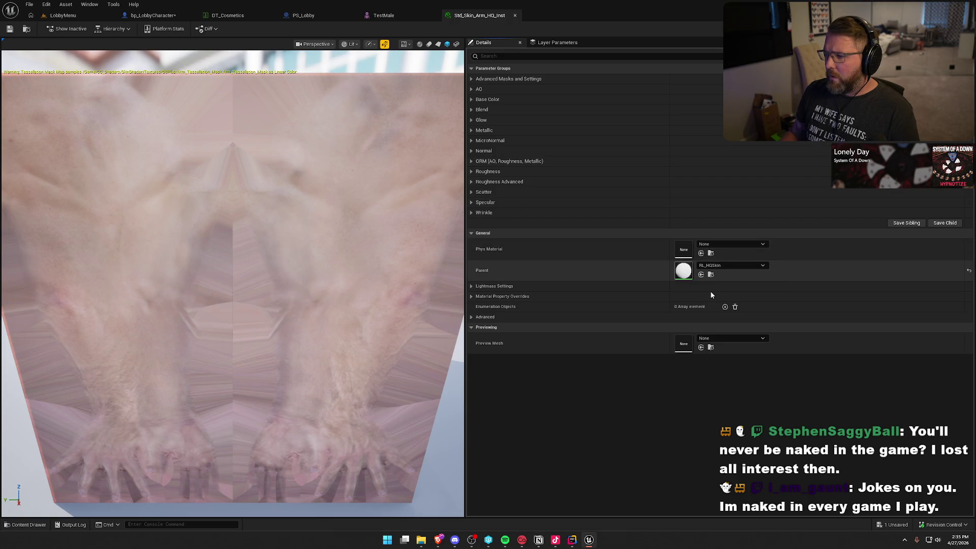
- Open the parent RL_HQSkin material graph, look over its nodes, and return to Std_Skin_Arm_HQ_Inst
double_click(683, 271)
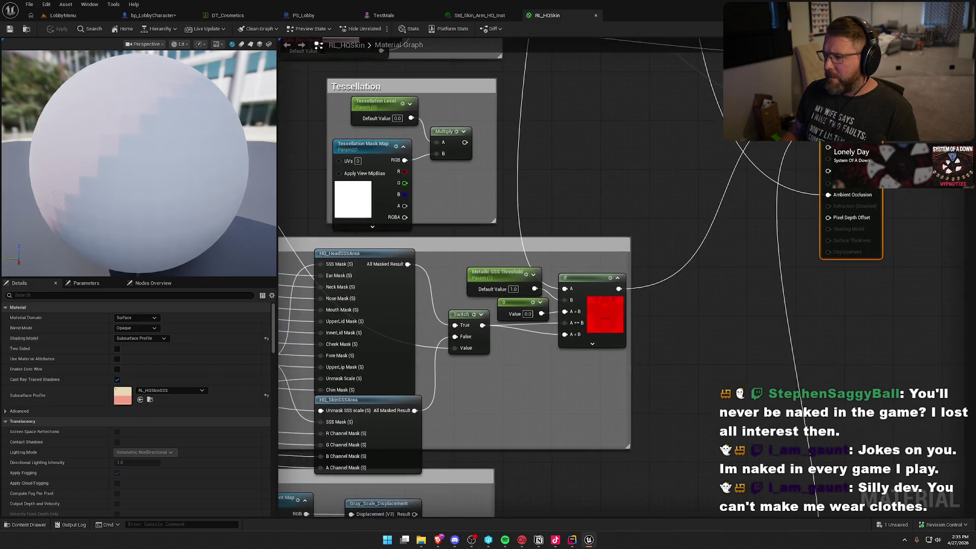
mouse_move(641, 300)
left_mouse_down()
mouse_move(695, 235)
mouse_move(685, 242)
mouse_move(770, 288)
mouse_move(667, 227)
left_mouse_up()
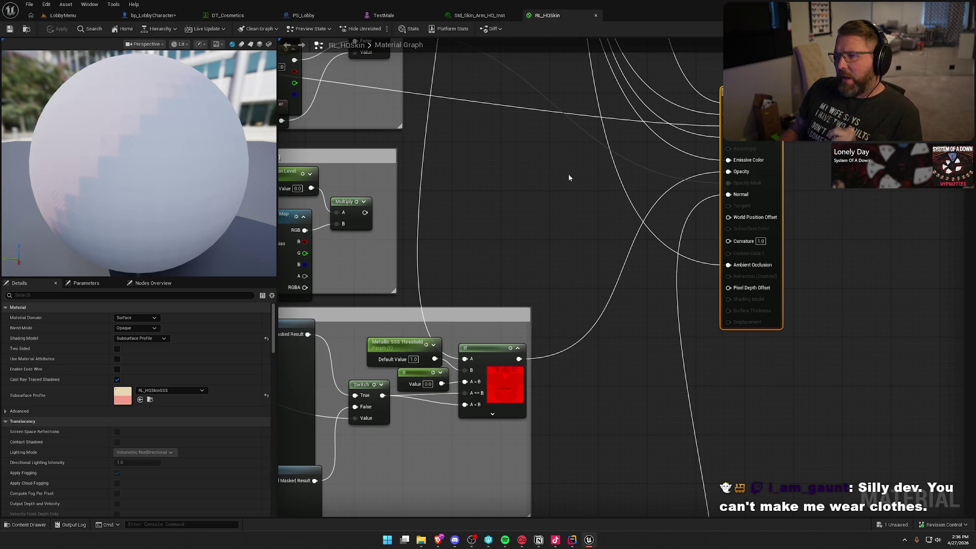
left_click(477, 14)
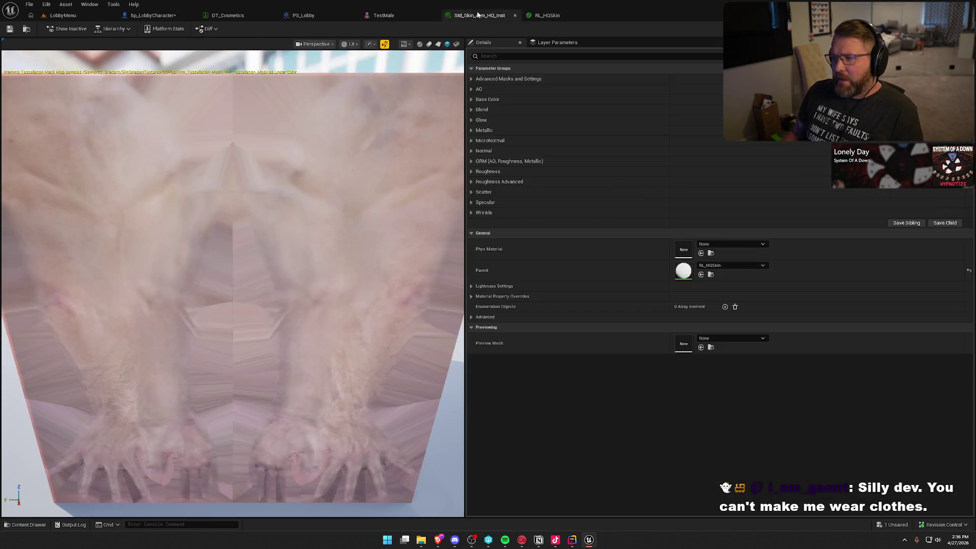
- Expand and collapse the Advanced Masks and Settings, Base Color, Blend and ORM parameter groups
scroll(314, 394, "down", 3)
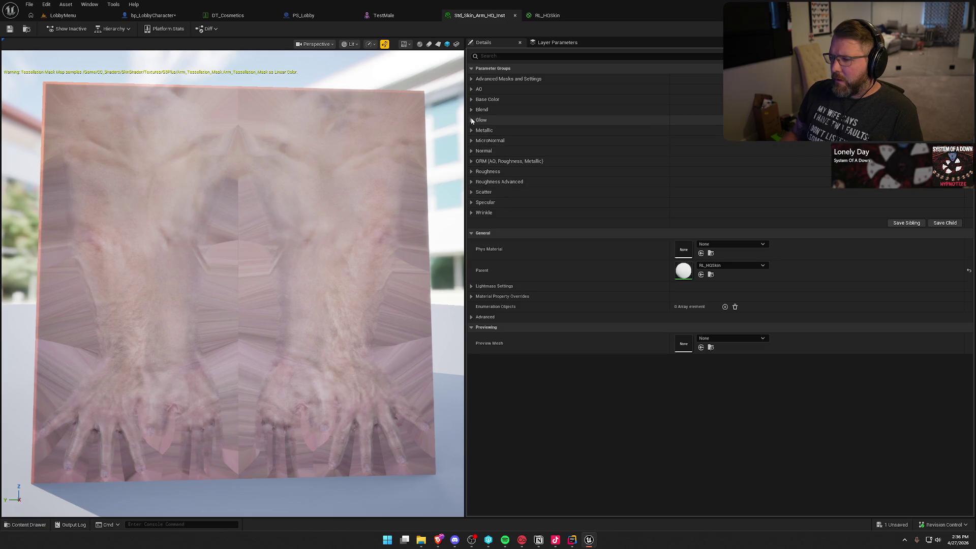
left_click(470, 83)
left_click(471, 83)
left_click(471, 80)
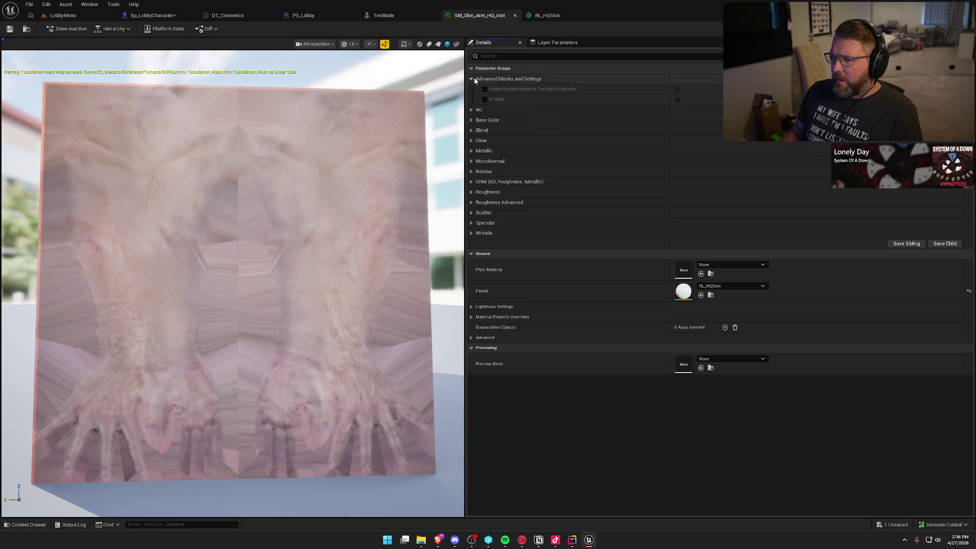
left_click(472, 79)
left_click(471, 100)
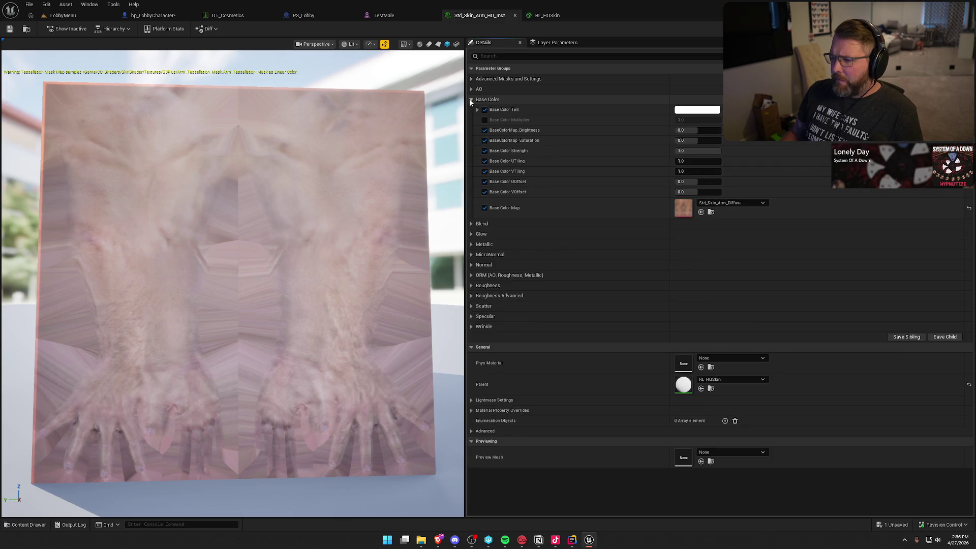
left_click(471, 101)
left_click(472, 110)
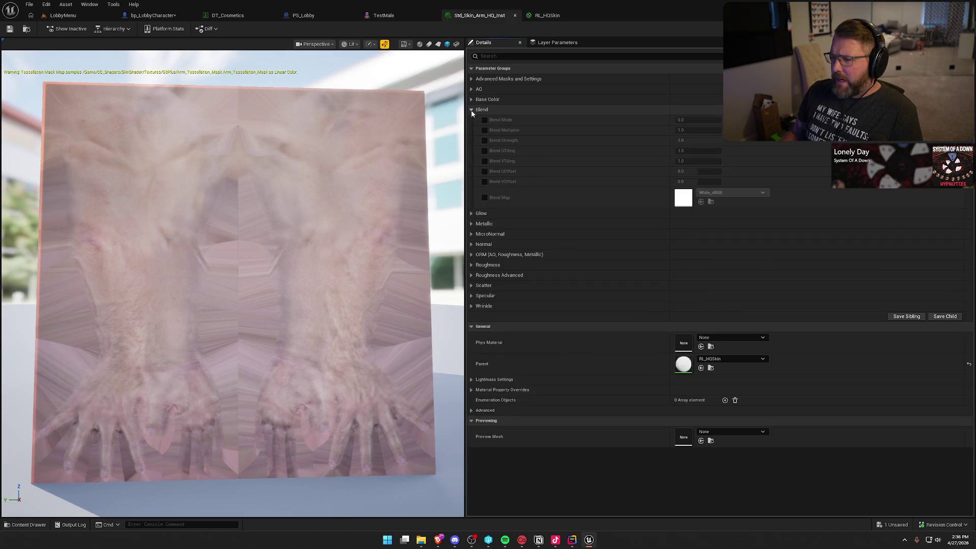
left_click(471, 110)
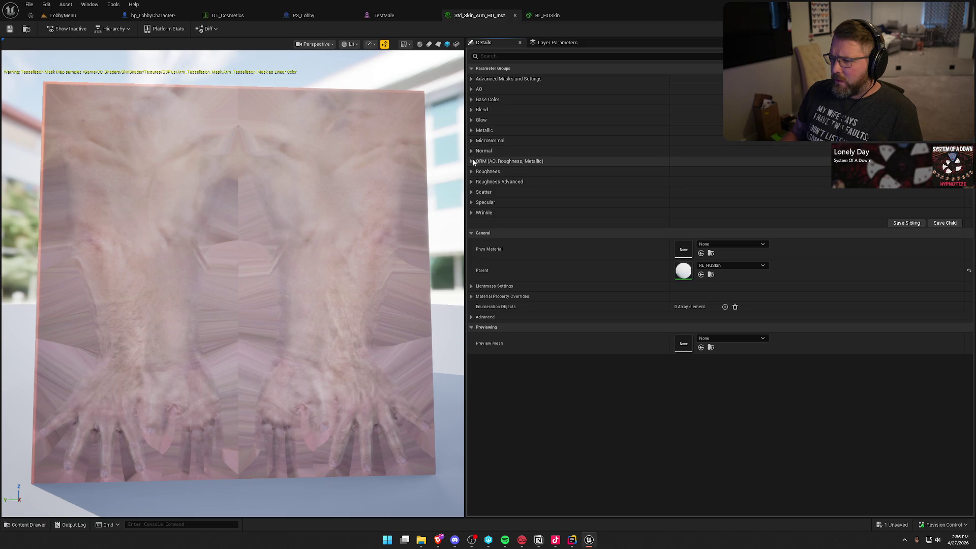
left_click(471, 161)
left_click(471, 162)
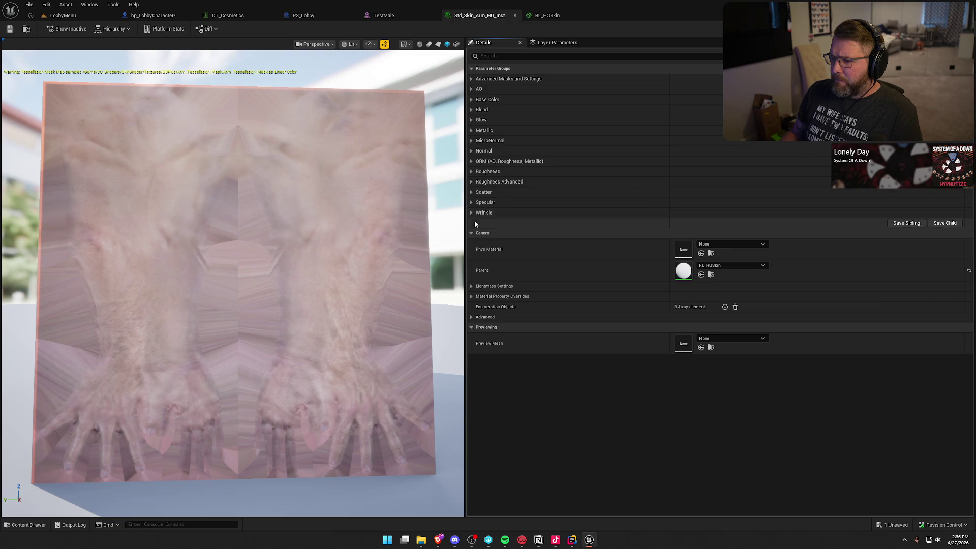
- Review the RL_HQSkin material graph, then go back to bp_LobbyCharacter
left_click(544, 16)
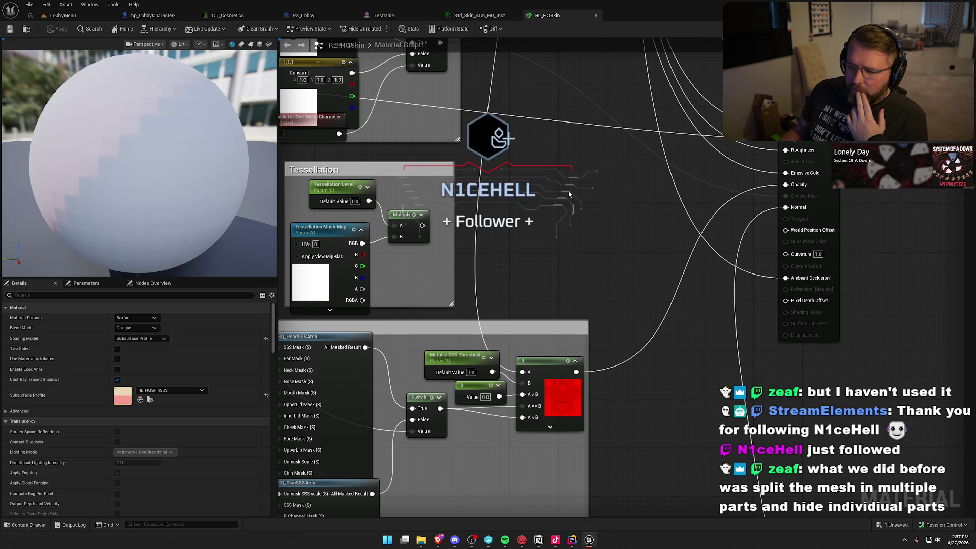
mouse_move(599, 219)
left_mouse_down()
mouse_move(522, 214)
mouse_move(555, 221)
left_mouse_up()
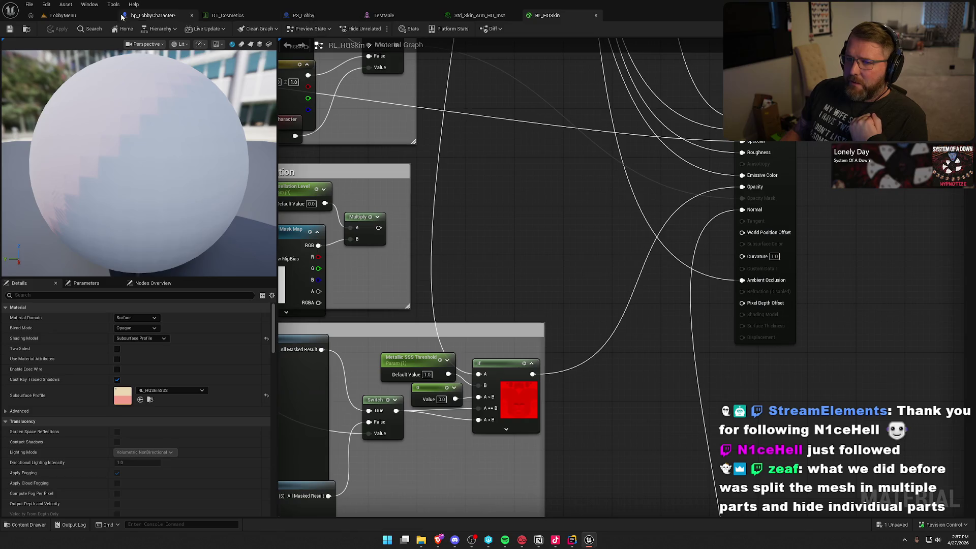
left_click(150, 15)
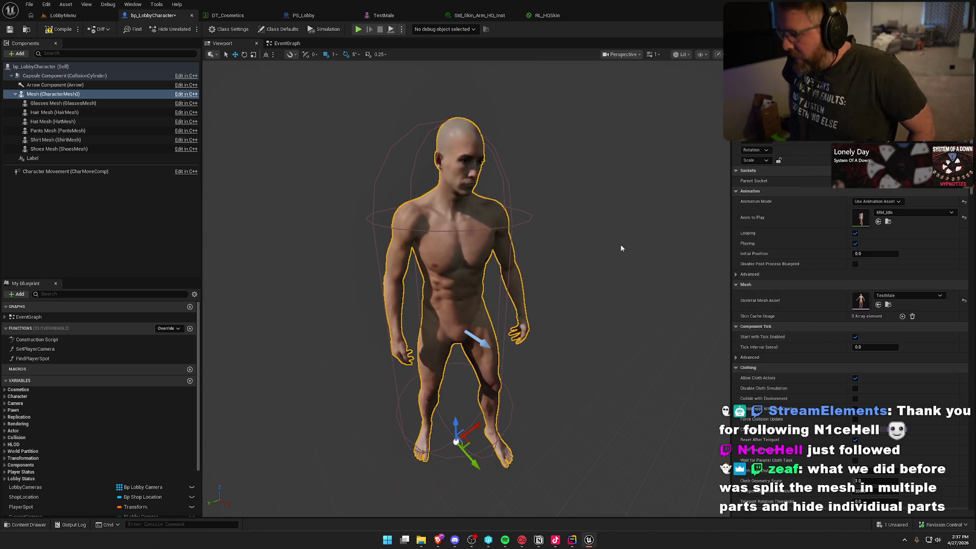
- Review the body Mesh component's Details (MM_Idle on TestMale), then select the empty Shirt Mesh component
scroll(798, 451, "down", 2)
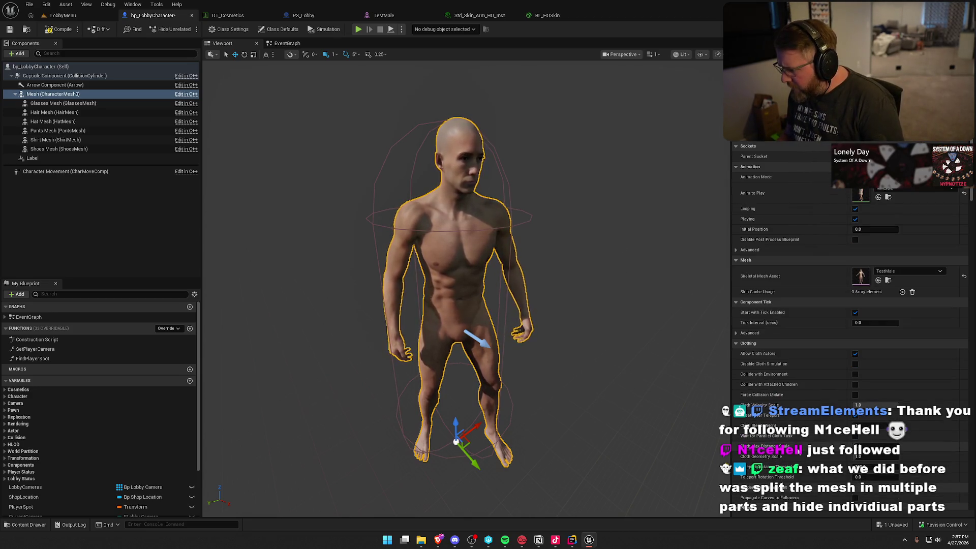
scroll(799, 451, "down", 5)
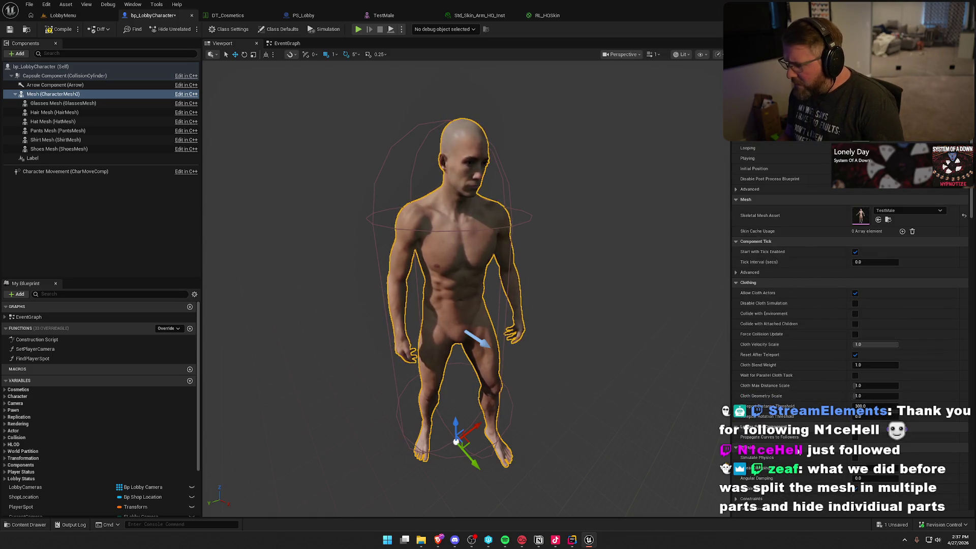
scroll(797, 450, "down", 15)
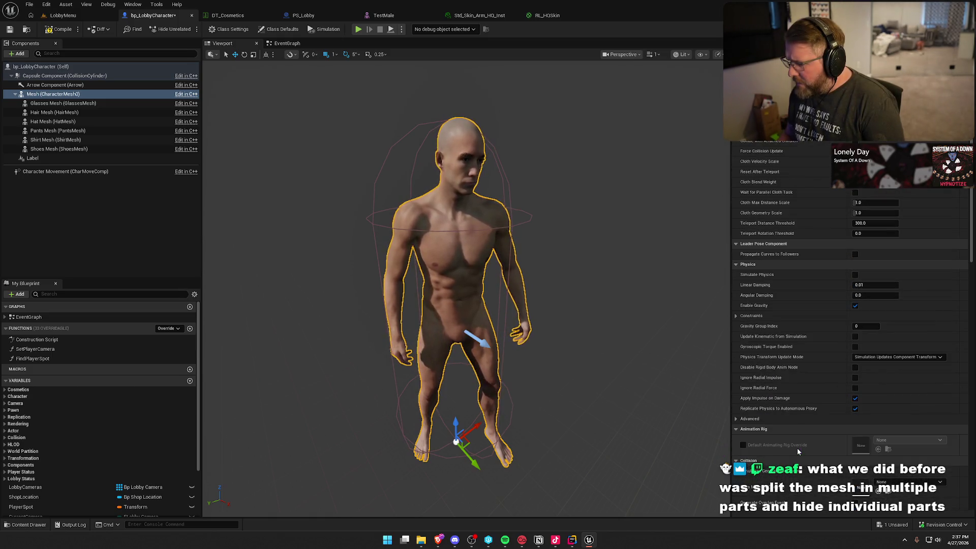
scroll(797, 451, "down", 15)
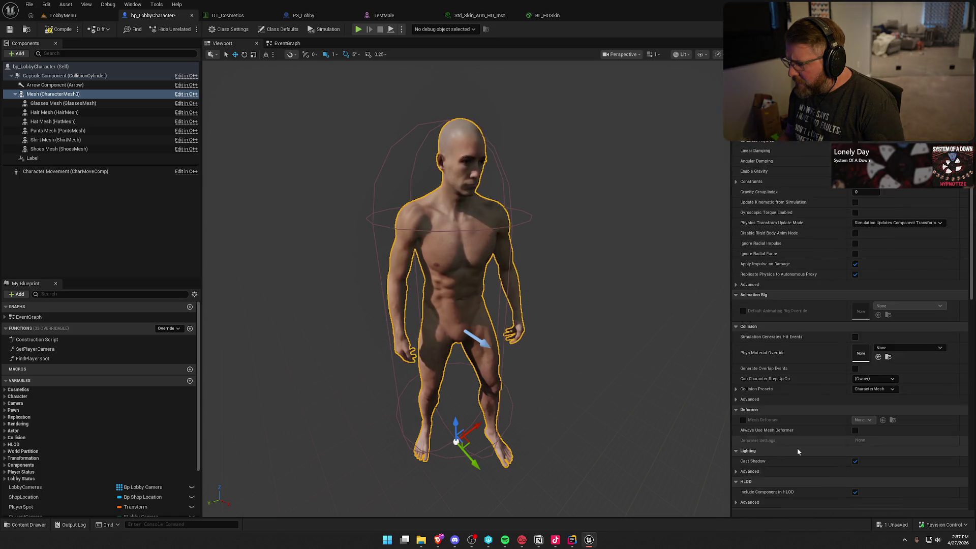
scroll(798, 450, "down", 15)
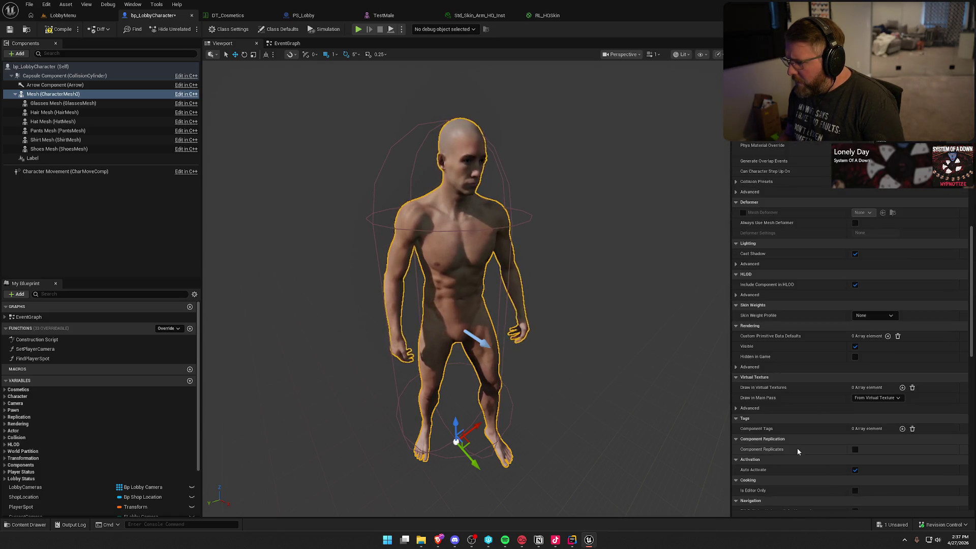
scroll(796, 449, "down", 10)
scroll(828, 399, "up", 20)
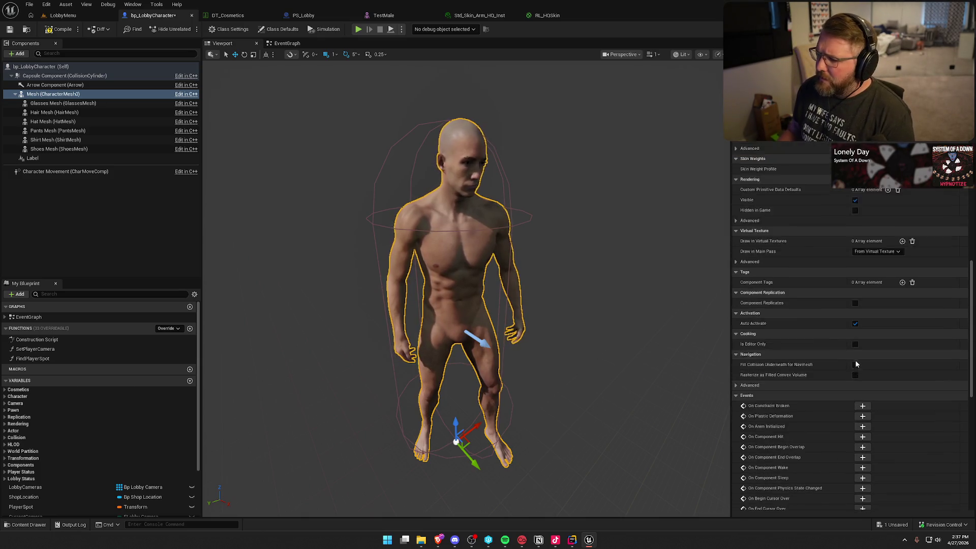
scroll(855, 361, "up", 20)
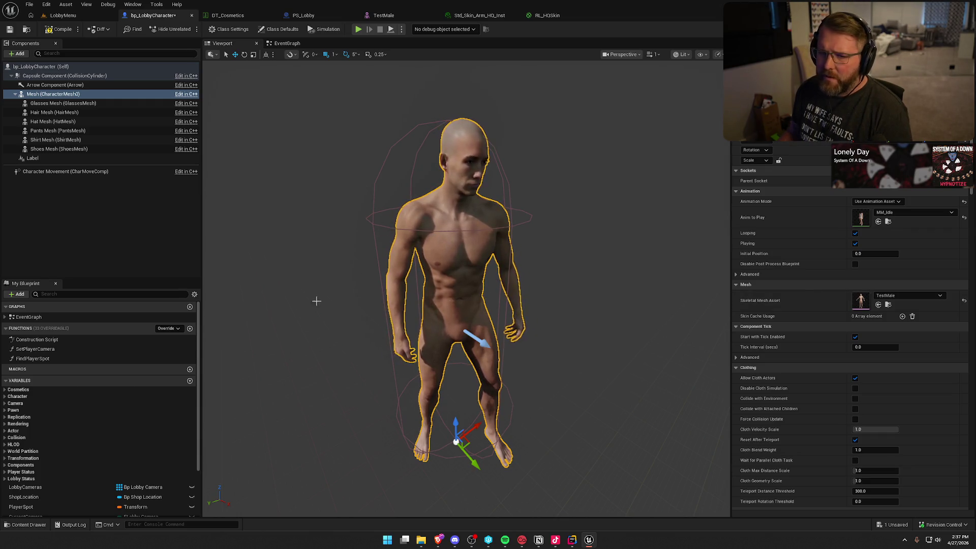
left_click(56, 140)
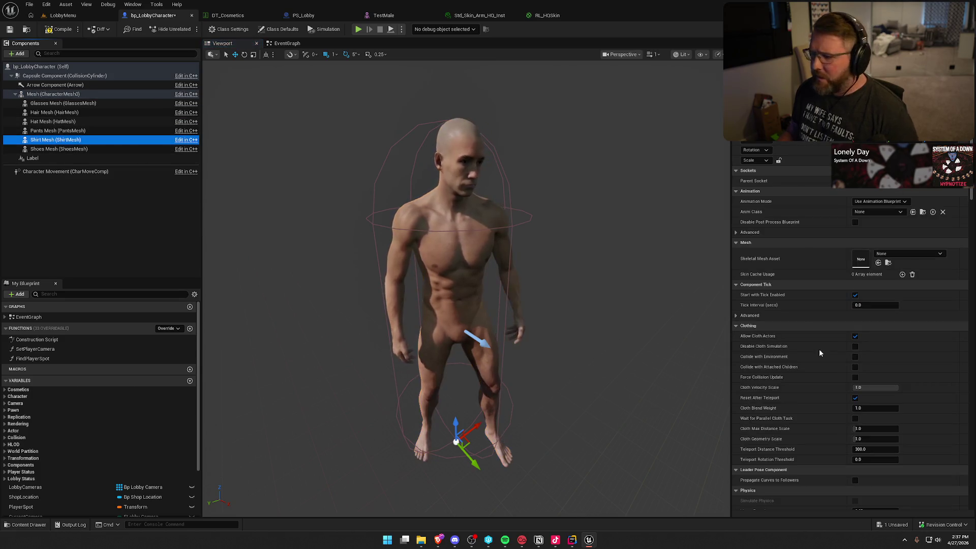
- Assign BlackShirt as the Shirt Mesh's skeletal mesh and orbit around to inspect the shirted torso
left_click(909, 253)
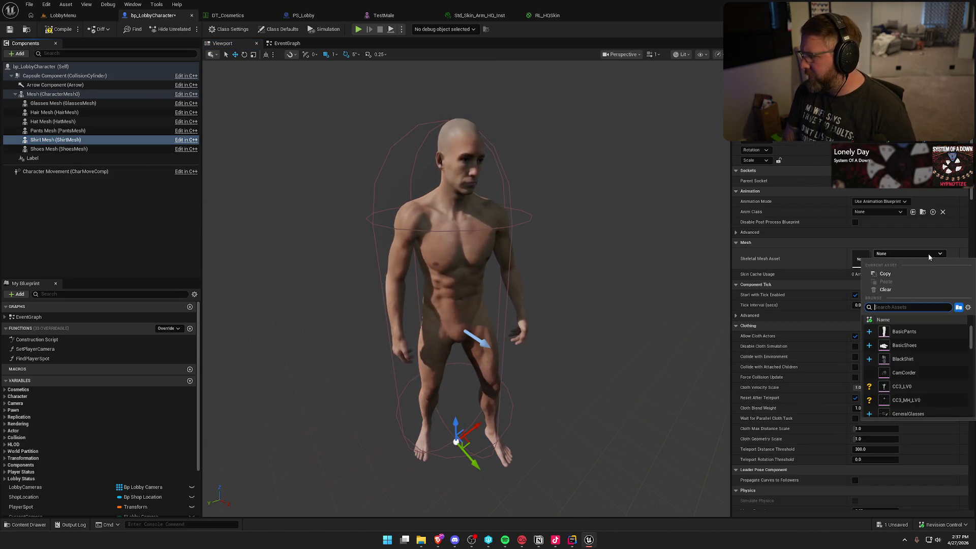
left_click(907, 360)
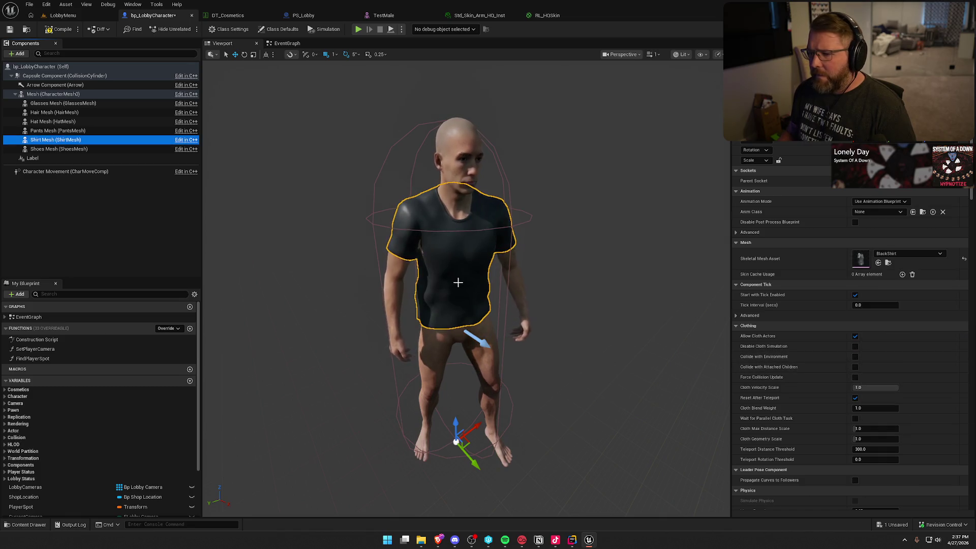
scroll(423, 218, "down", 5)
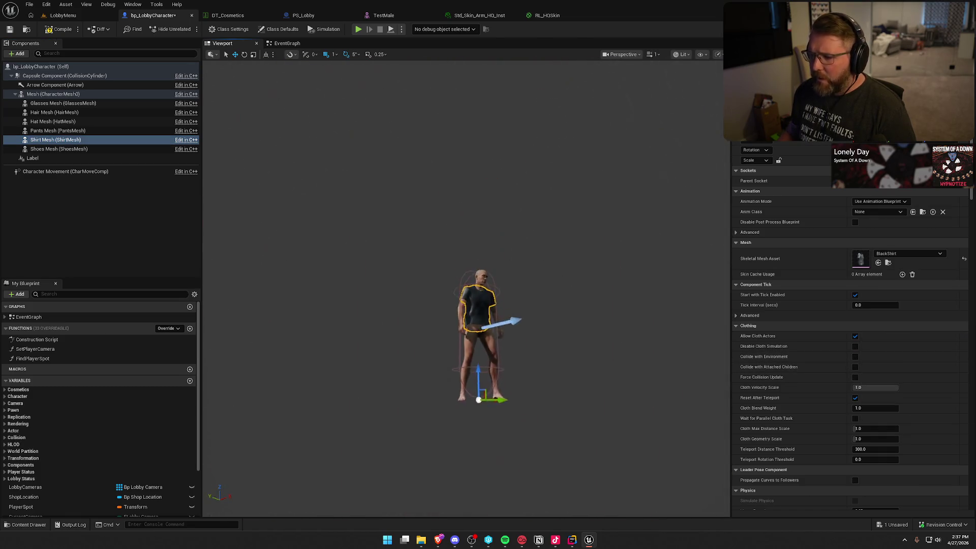
scroll(491, 459, "up", 10)
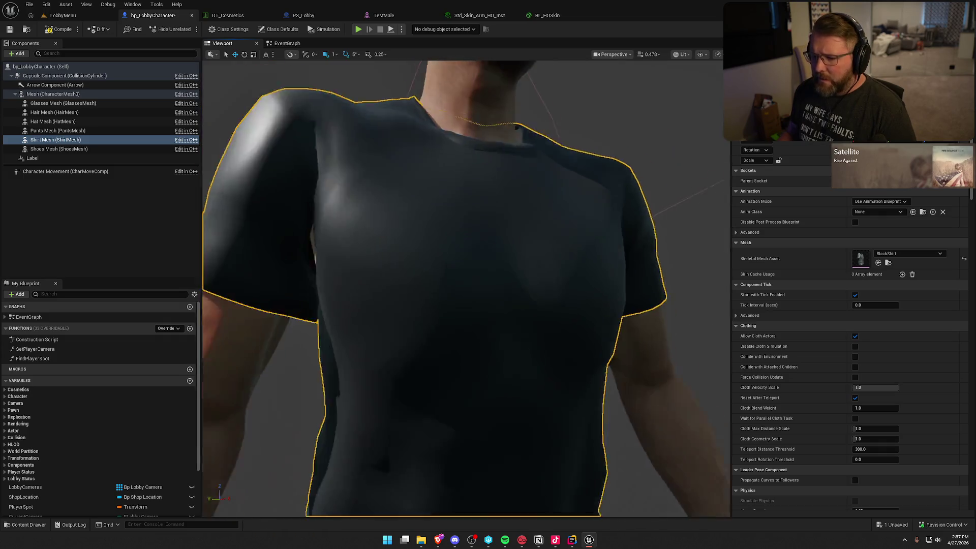
scroll(491, 459, "down", 3)
left_click_drag(490, 460, 376, 381)
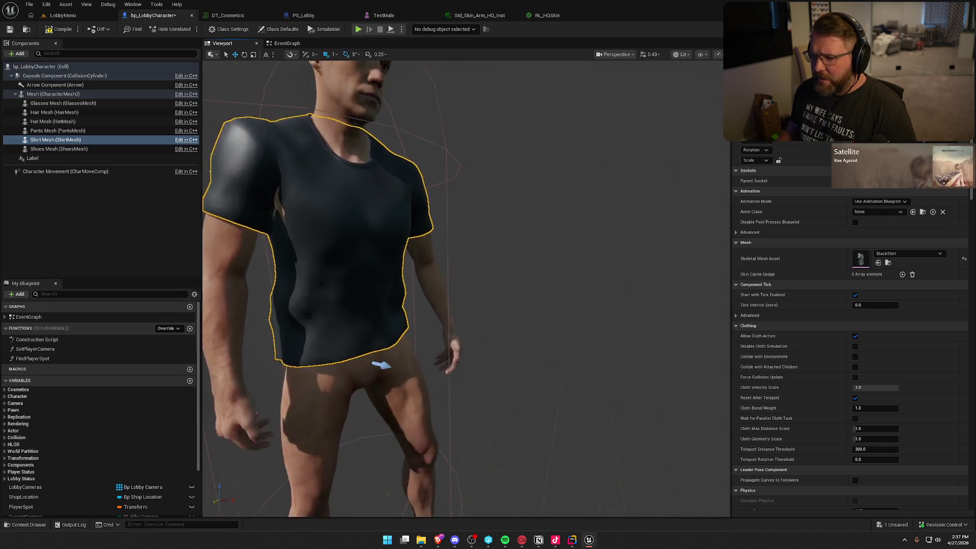
left_click_drag(315, 217, 294, 216)
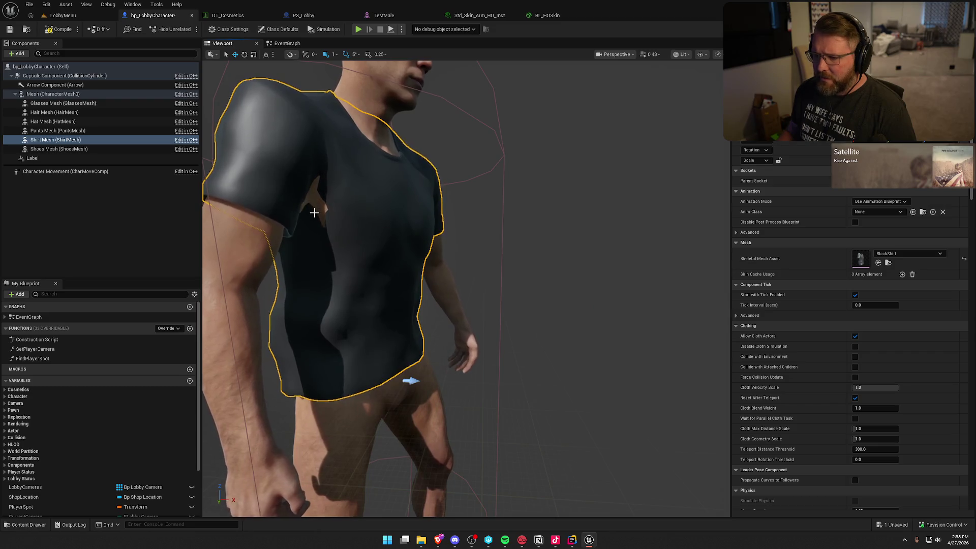
left_click(599, 291)
mouse_move(605, 292)
left_mouse_down()
mouse_move(554, 300)
mouse_move(519, 325)
mouse_move(508, 305)
mouse_move(605, 292)
left_mouse_up()
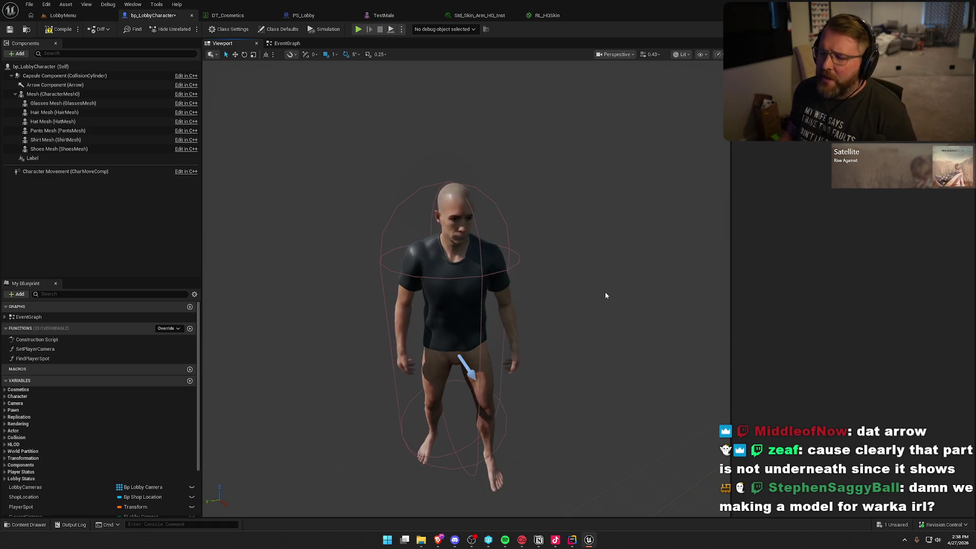
left_click_drag(605, 293, 585, 300)
left_click(442, 271)
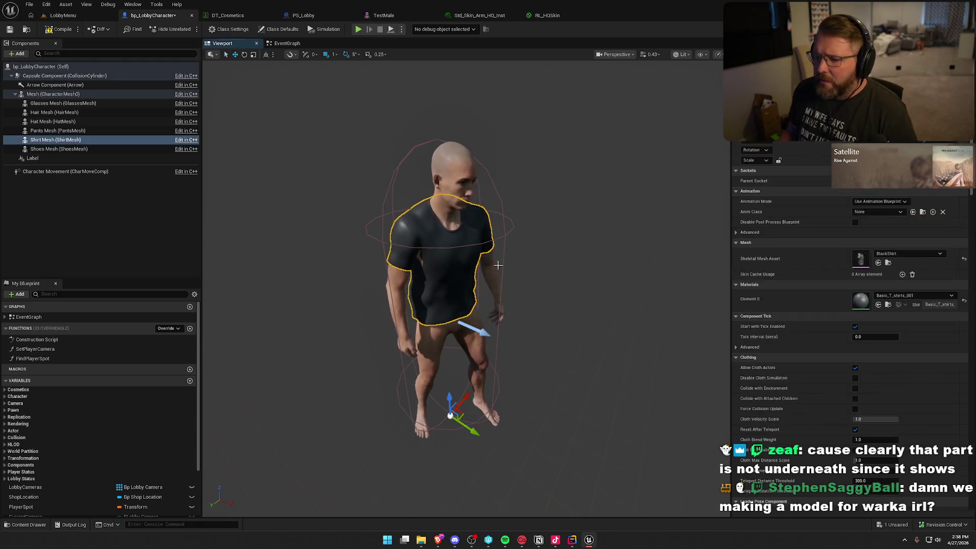
left_click(592, 277)
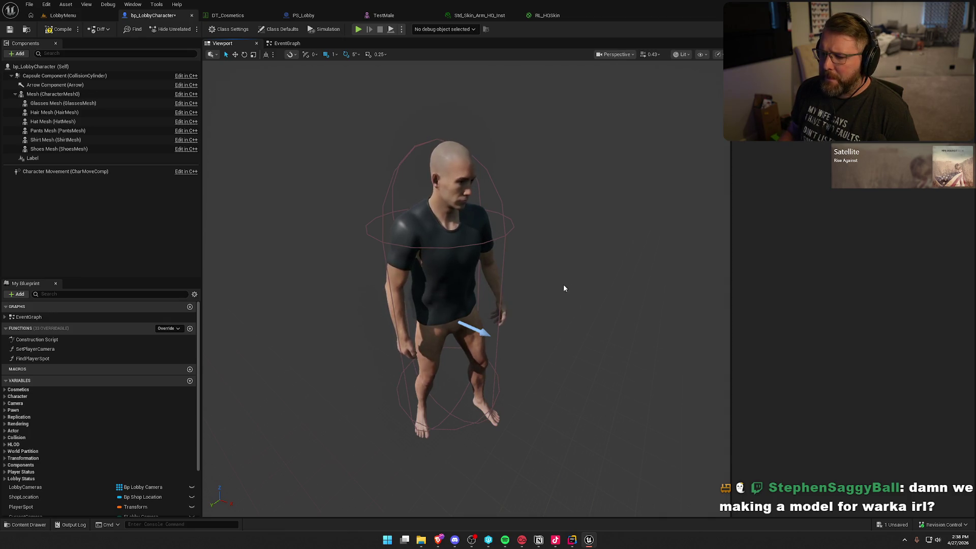
left_click(458, 254)
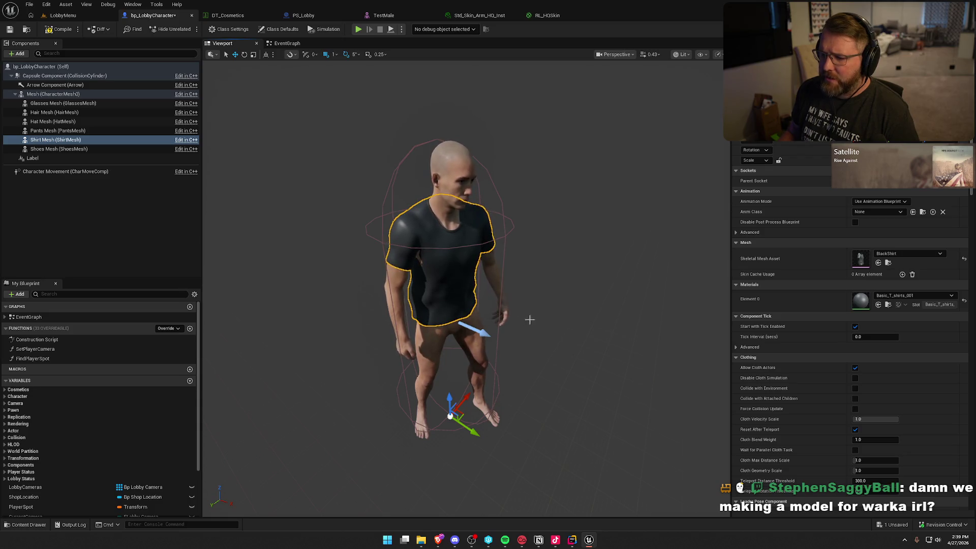
left_click(614, 342)
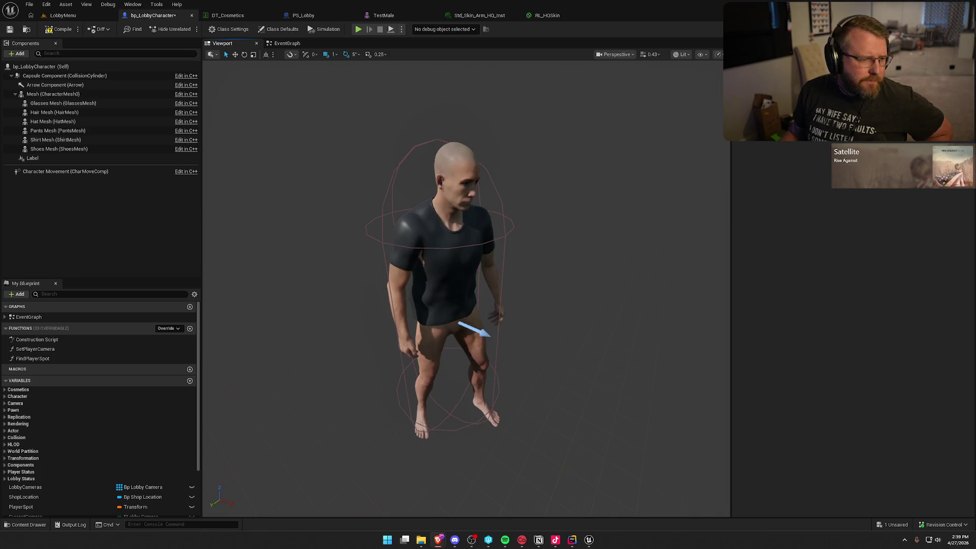
key("alt+Tab")
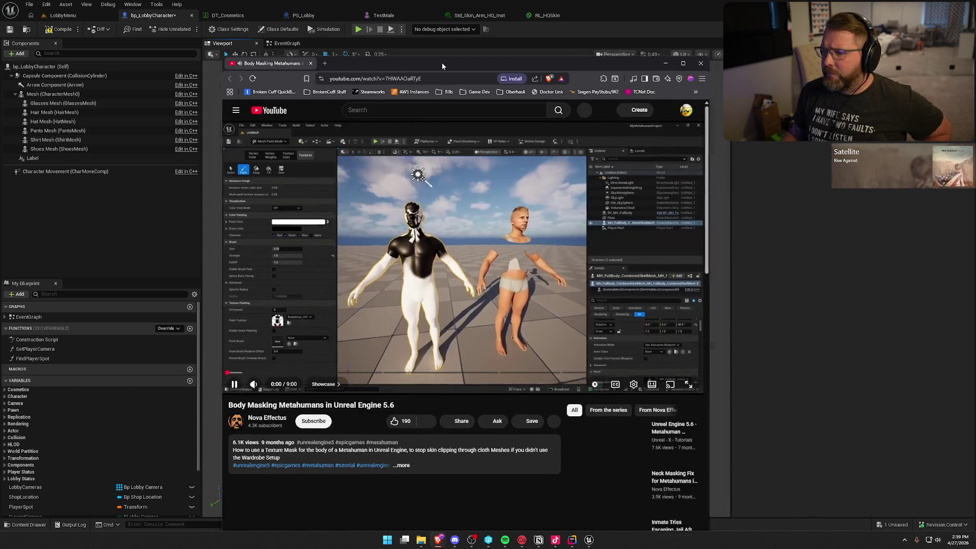
- Maximize the browser showing the Body Masking Metahumans tutorial and make the video full screen
double_click(442, 62)
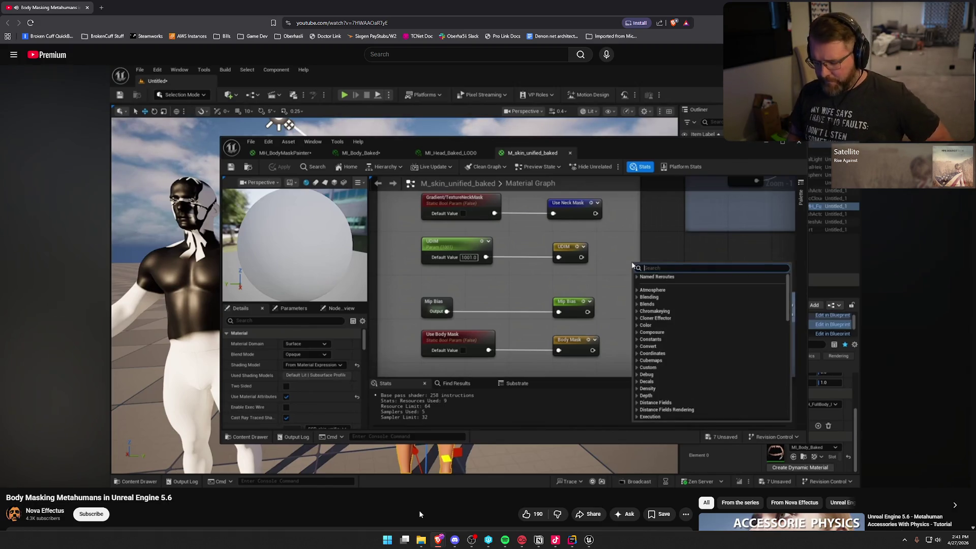
key("F11")
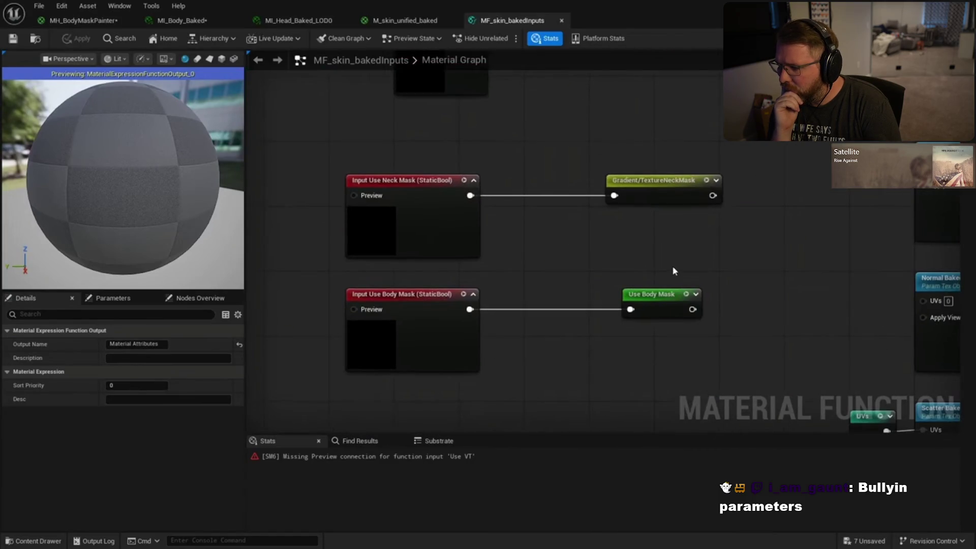
- Let the tutorial play through the MF_skin_bakedInputs graph with its Use Body Mask output
mouse_move(419, 510)
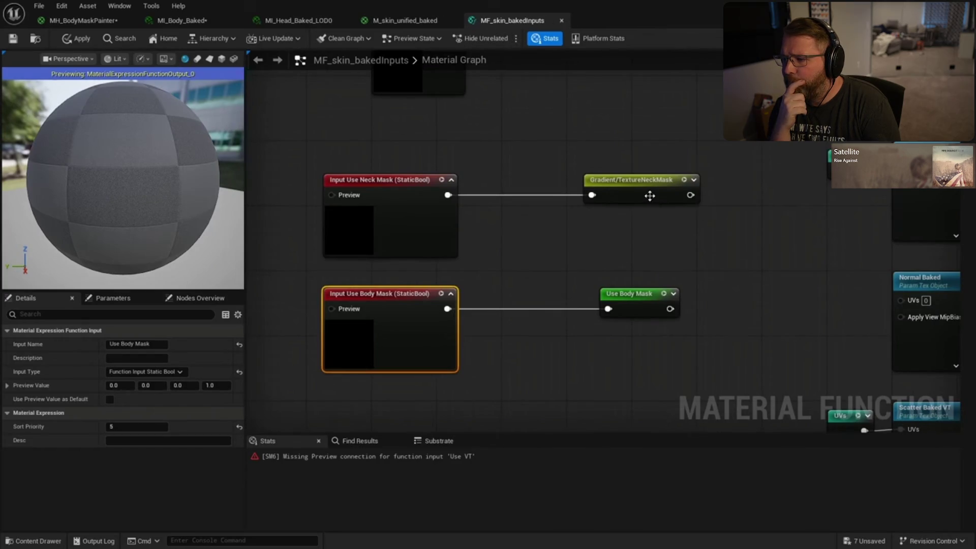
mouse_move(419, 510)
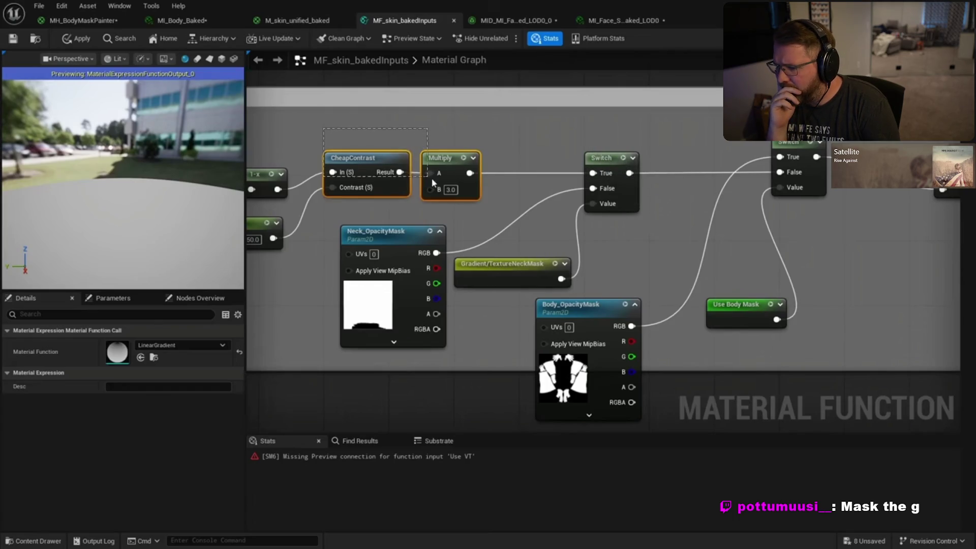
- Skip the tutorial forward ten seconds and back to the Use Neck Mask and Use Body Mask inputs at 4:33
left_click_drag(429, 182, 432, 184)
left_click(474, 233)
left_click(402, 254)
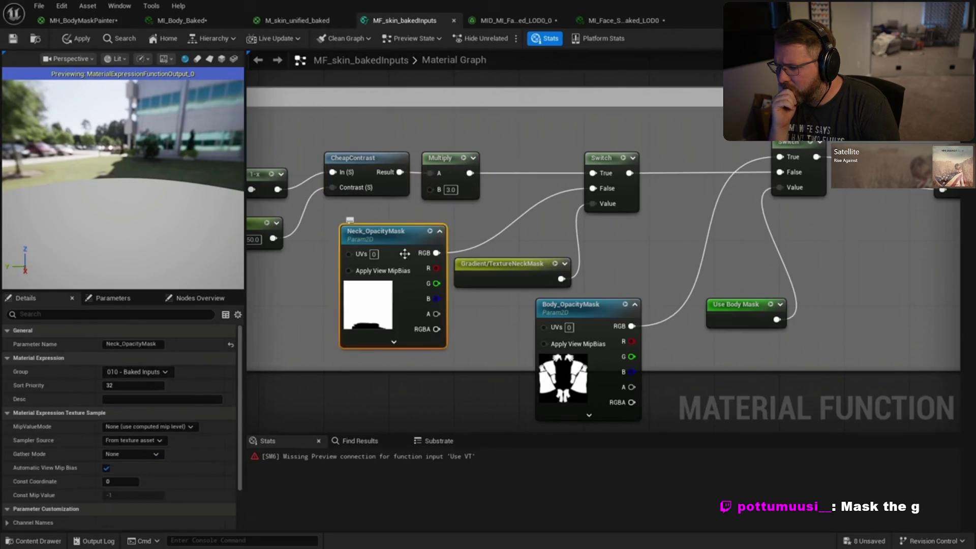
left_click_drag(666, 257, 497, 230)
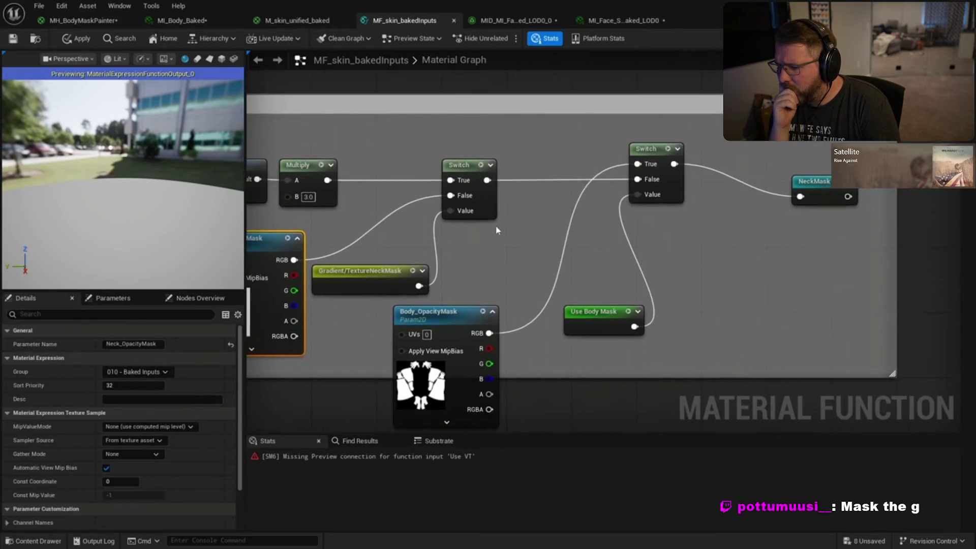
left_click(380, 269)
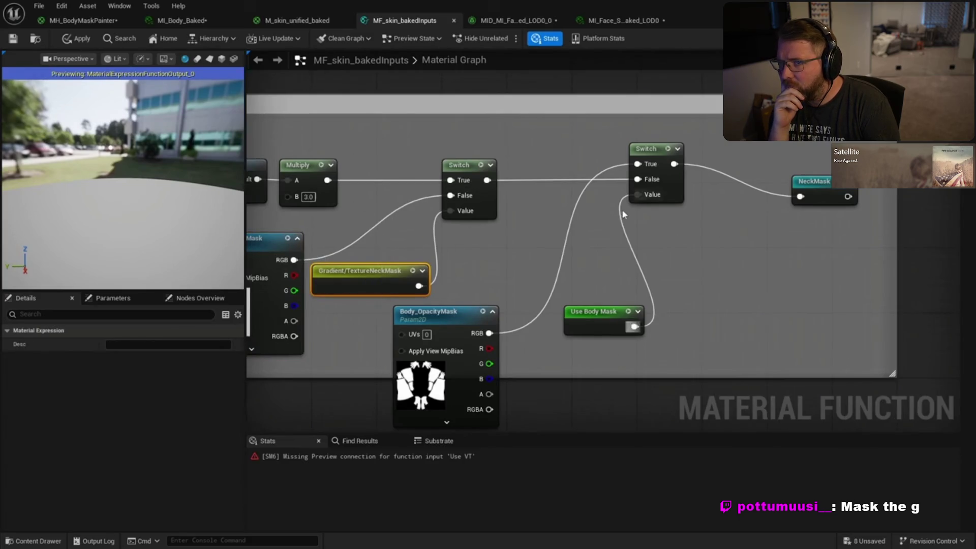
left_click_drag(674, 189, 651, 204)
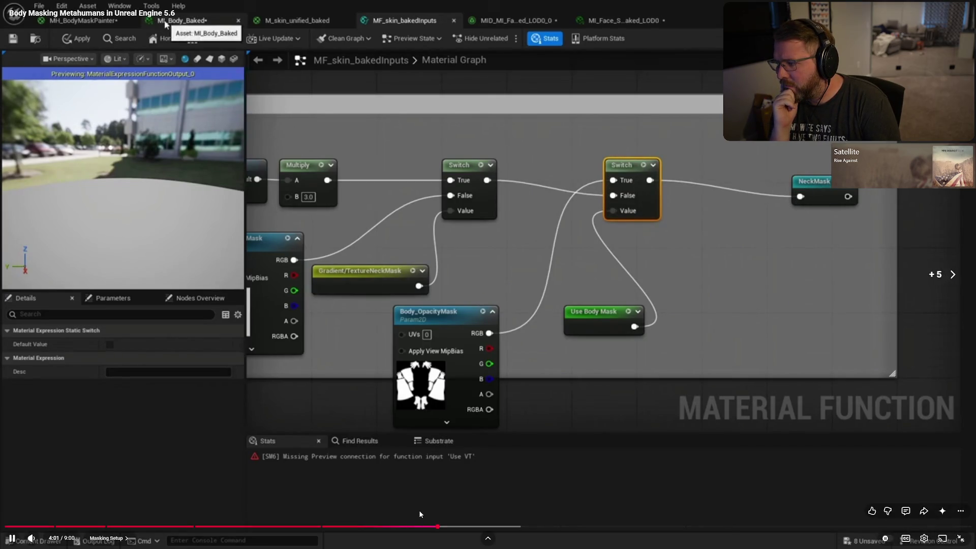
key("l")
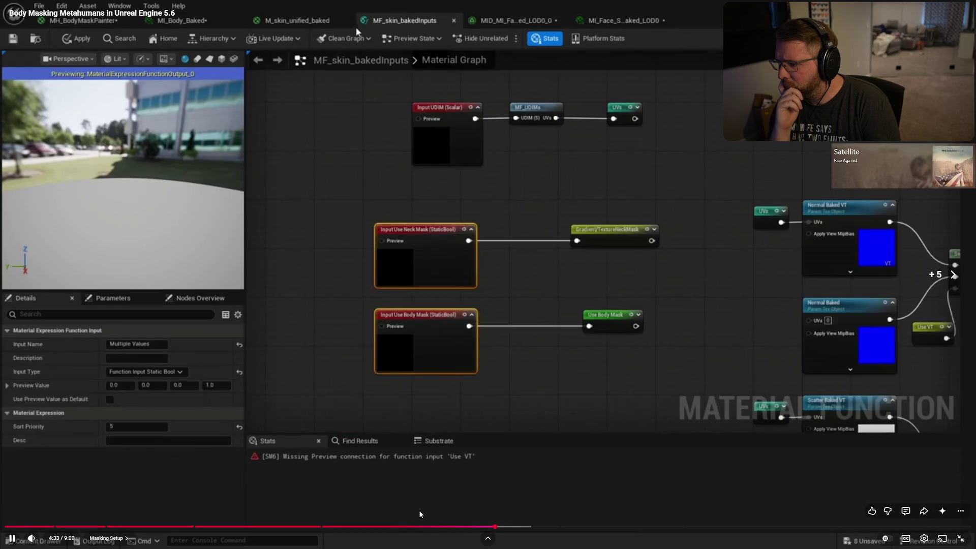
key("Left")
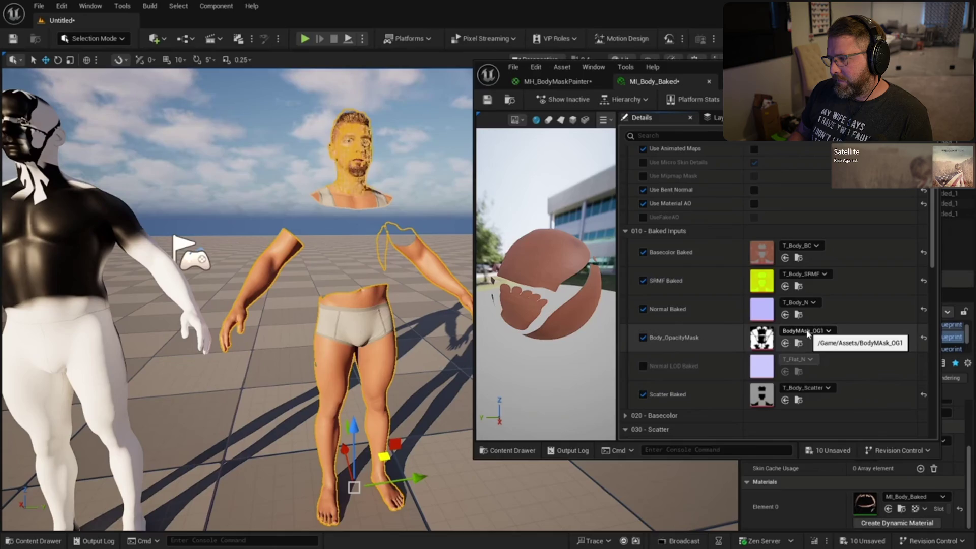
- Scroll down to 010 - Baked Inputs to check the BodyMAsk_OG1 Body_OpacityMask texture
scroll(806, 329, "down", 10)
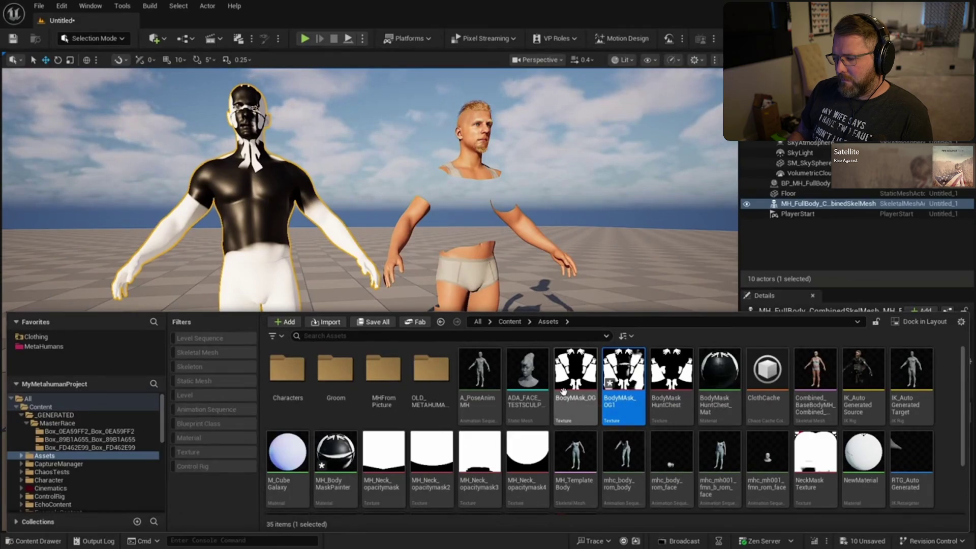
- Select the BodyMAsk_OG texture asset, then bring up the editor modes list
left_click(563, 391)
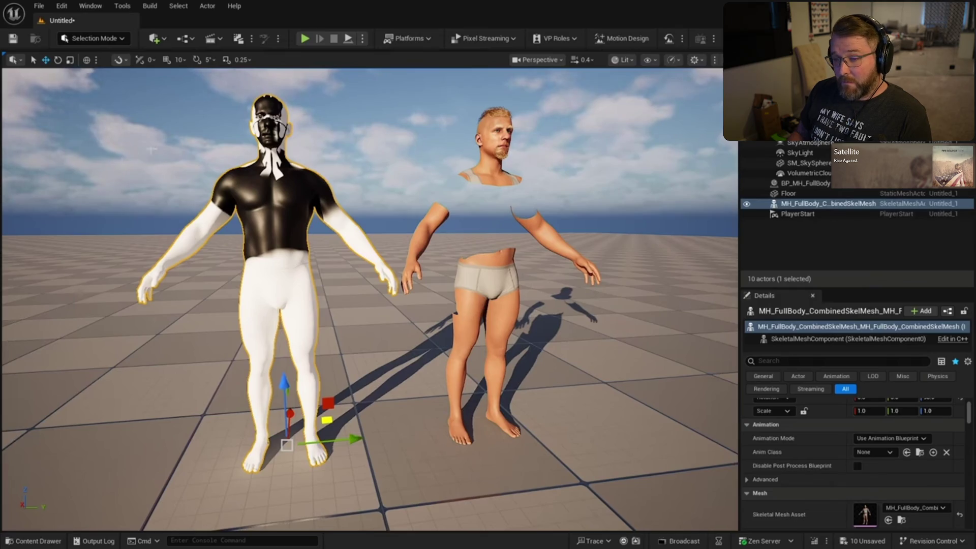
left_click(94, 38)
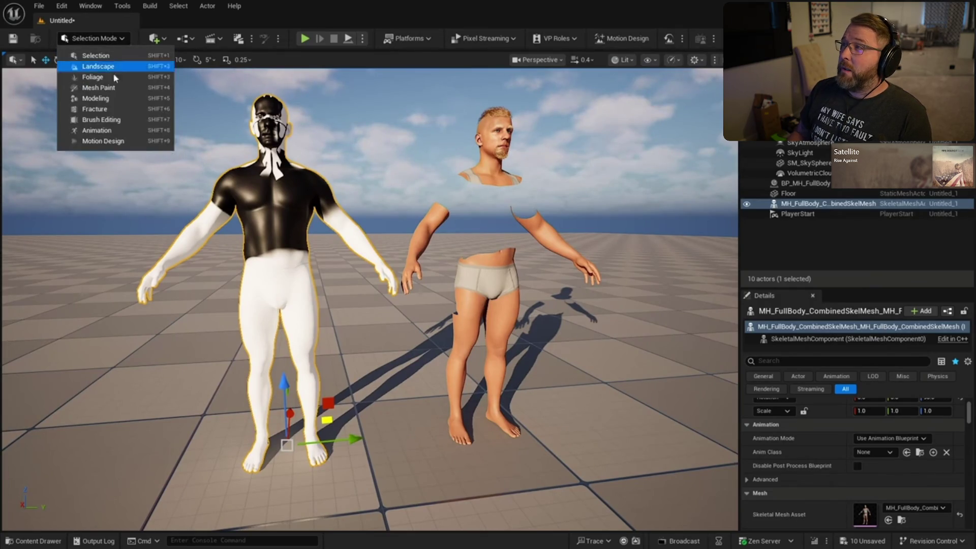
- Paint the body mask over the torso in Mesh Paint texture mode, then bring MH_BodyMaskPainter forward
left_click(101, 88)
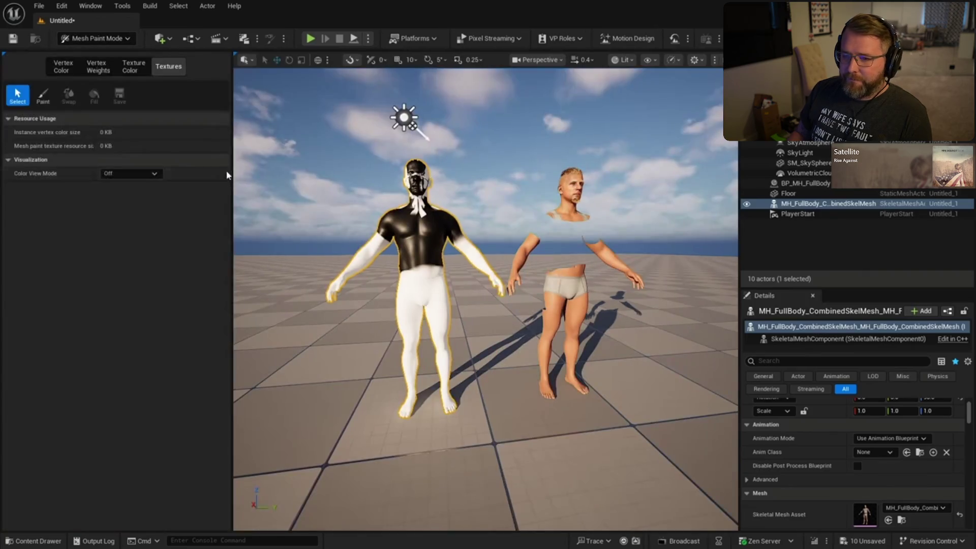
left_click(173, 76)
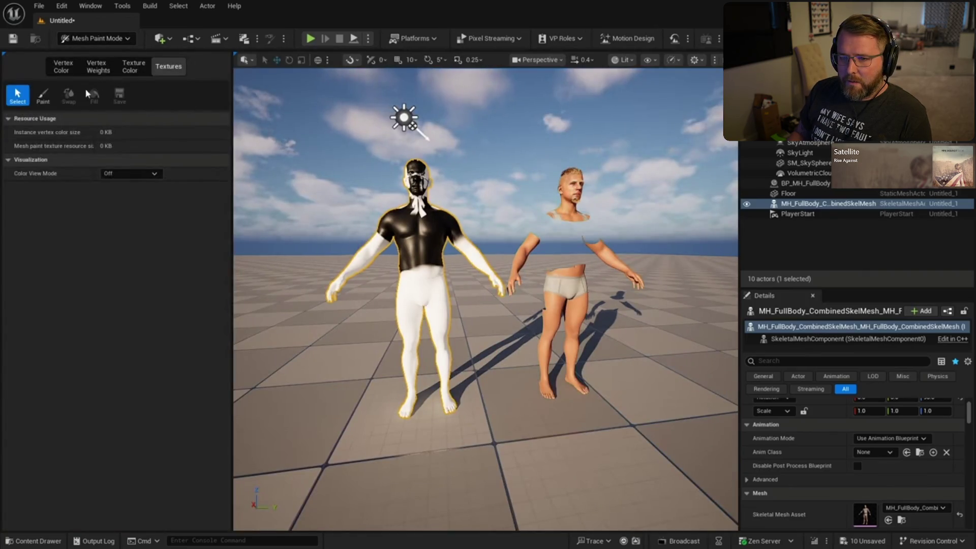
left_click(48, 101)
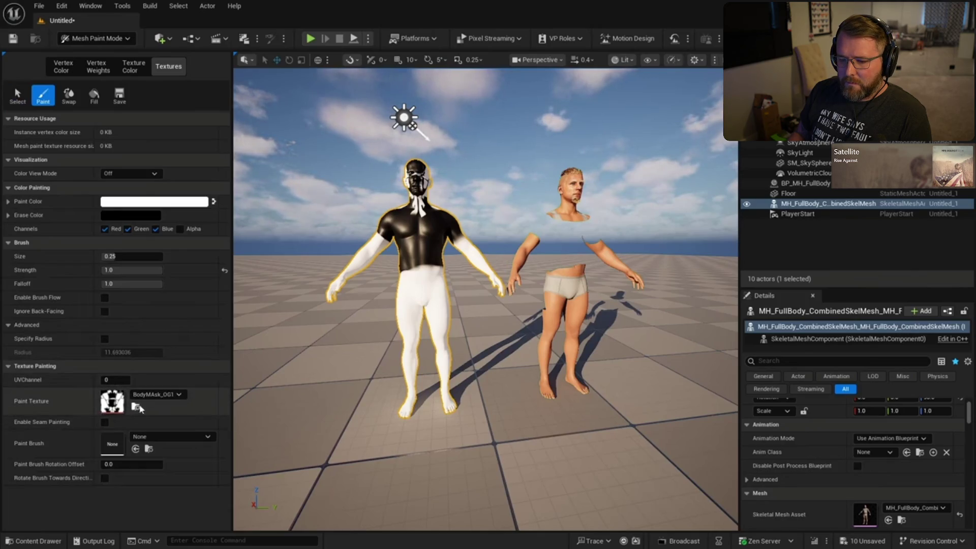
scroll(394, 264, "up", 5)
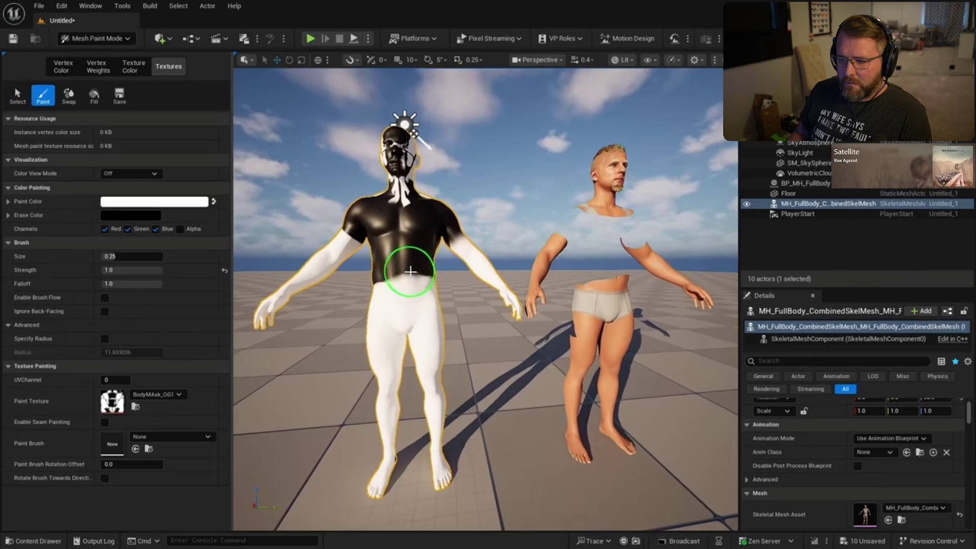
mouse_move(414, 285)
left_mouse_down()
mouse_move(411, 261)
mouse_move(359, 218)
mouse_move(420, 240)
left_mouse_up()
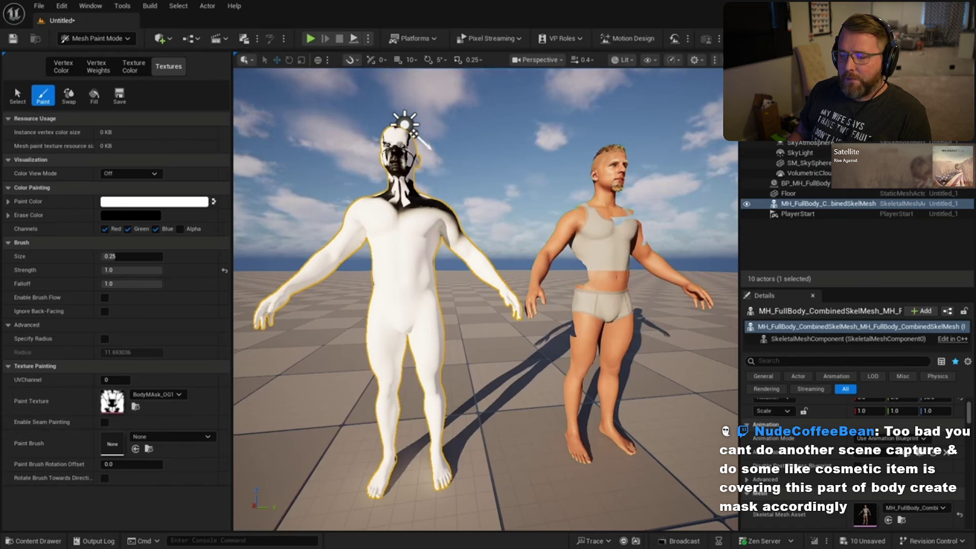
key("alt+Tab")
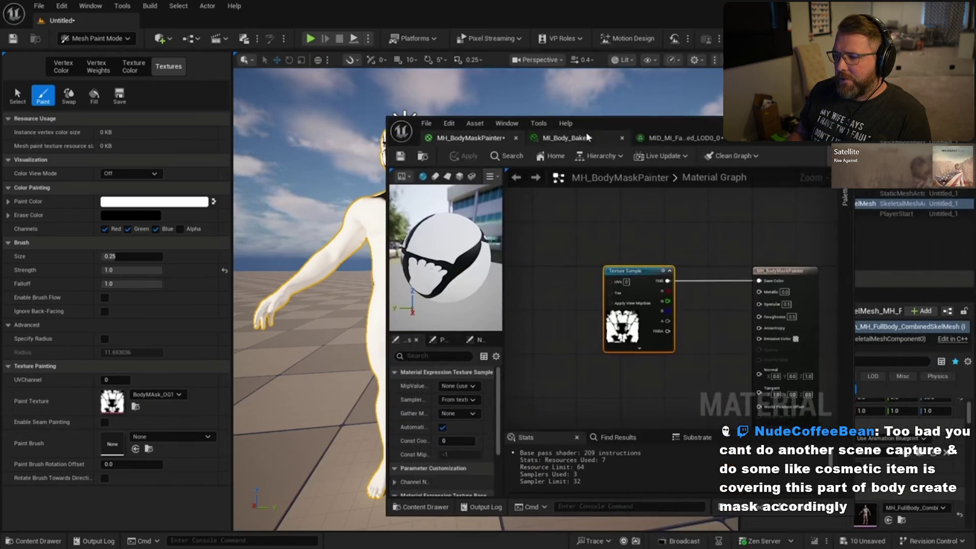
- Set MI_Body_Baked's Body_OpacityMask to BodyMaskHuntChest and paint the mannequin's black chest patch white
left_click(613, 139)
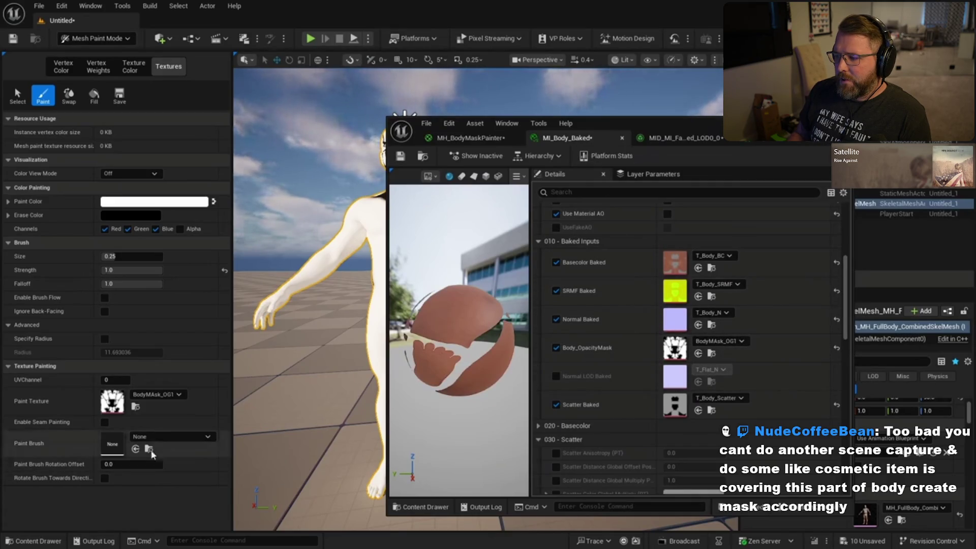
left_click(741, 341)
left_click(732, 218)
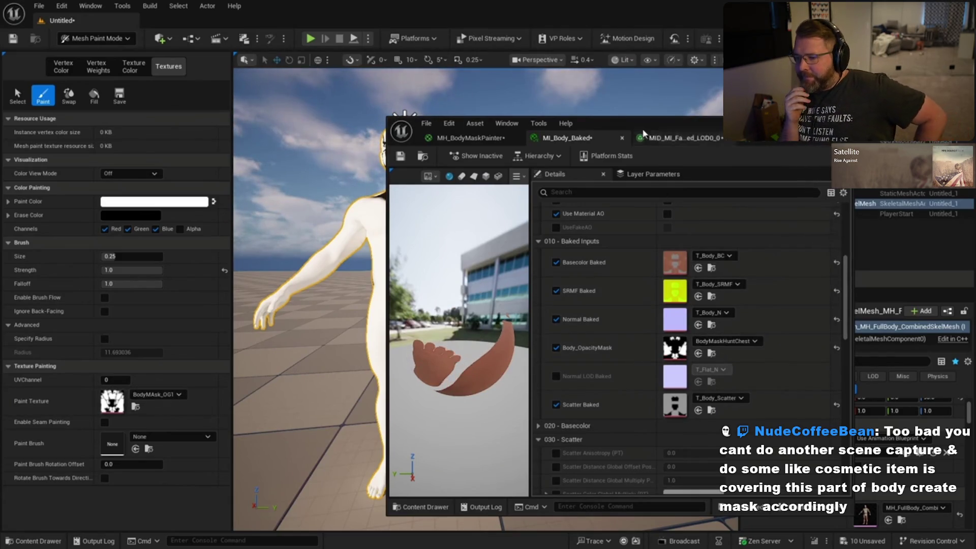
left_click(666, 75)
mouse_move(427, 201)
left_mouse_down()
mouse_move(398, 222)
mouse_move(441, 216)
left_mouse_up()
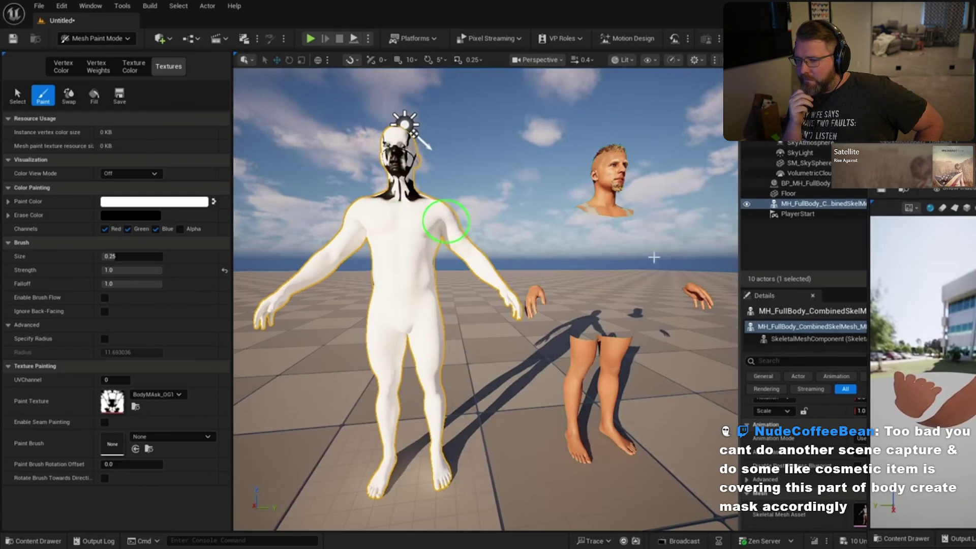
- Reset Body_OpacityMask to BodyMAsk_OG1, then hide the material window and orbit behind the mannequin
key("alt+Tab")
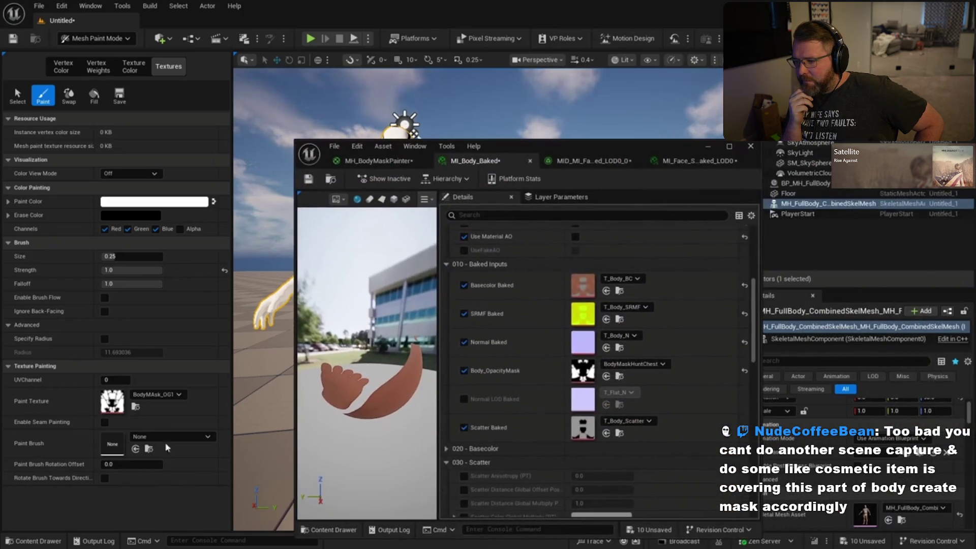
left_click(136, 407)
left_click(605, 377)
left_click(707, 145)
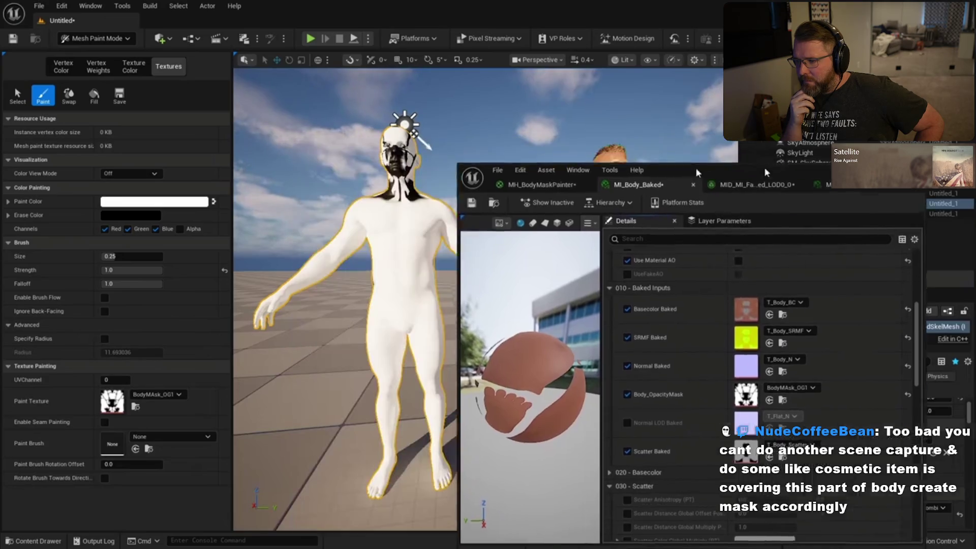
mouse_move(508, 305)
left_mouse_down()
mouse_move(534, 283)
mouse_move(424, 342)
mouse_move(540, 327)
mouse_move(567, 366)
mouse_move(556, 381)
mouse_move(549, 355)
mouse_move(529, 387)
mouse_move(519, 337)
mouse_move(513, 394)
mouse_move(588, 311)
mouse_move(502, 283)
mouse_move(566, 273)
mouse_move(512, 261)
mouse_move(584, 262)
mouse_move(557, 286)
mouse_move(551, 172)
mouse_move(523, 152)
mouse_move(420, 300)
left_mouse_up()
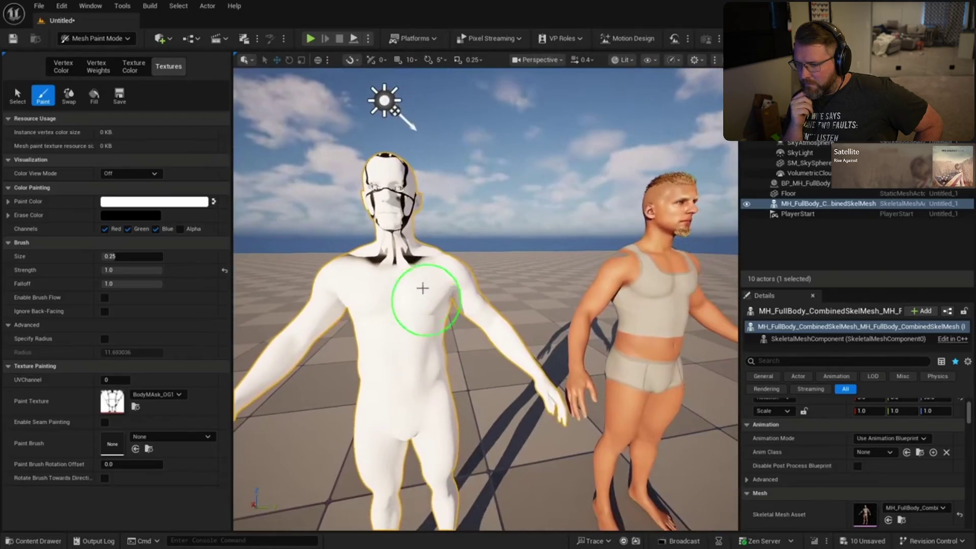
mouse_move(402, 265)
left_mouse_down()
mouse_move(411, 264)
mouse_move(412, 323)
left_mouse_up()
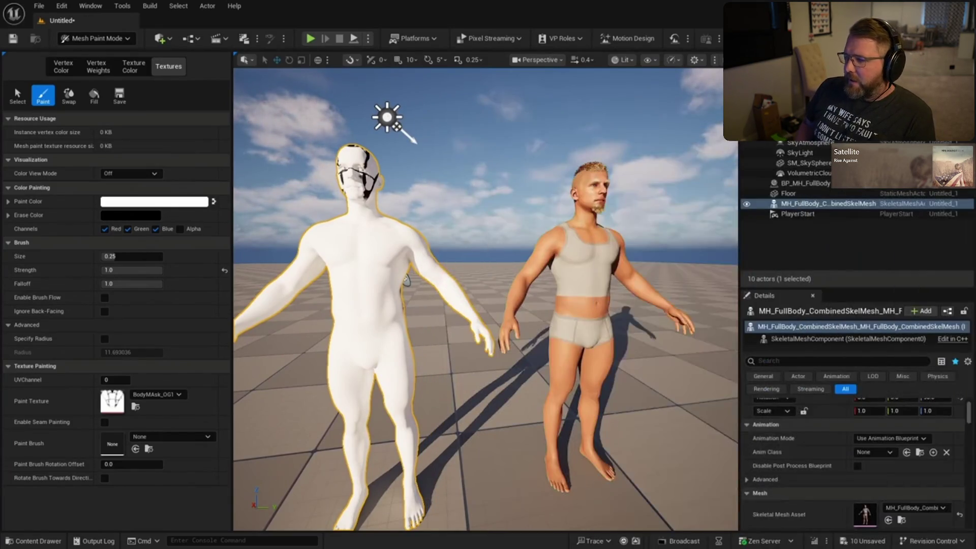
mouse_move(120, 405)
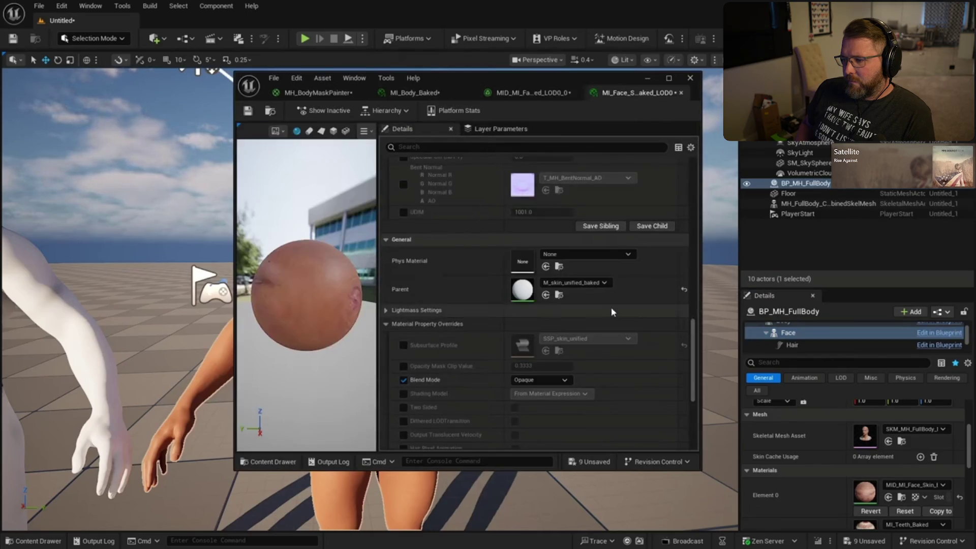
- Set the face material instance's blend mode to Masked
left_click_drag(458, 80, 720, 71)
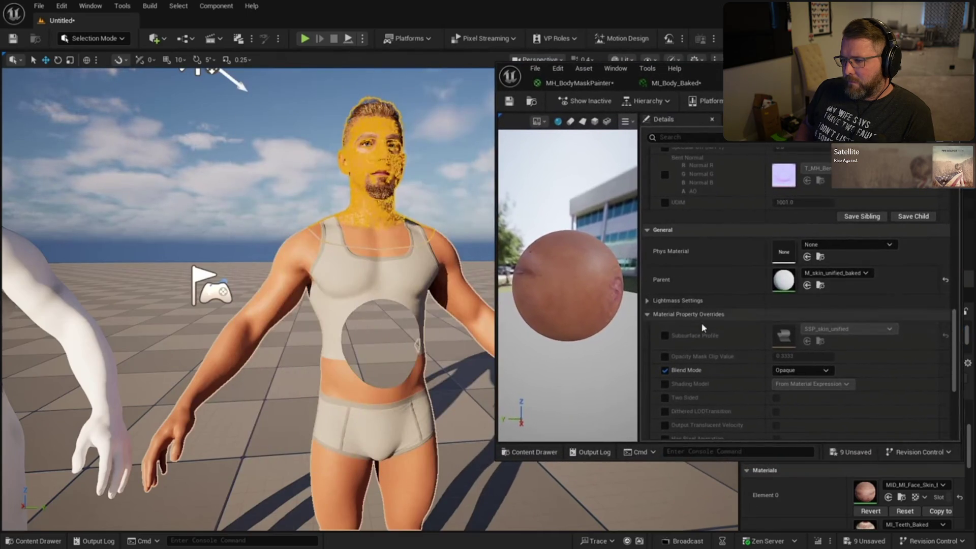
left_click(828, 371)
left_click(819, 385)
- Override Gradient/TextureNeckMask and switch it on, exposing MaskHeight 0.5
scroll(949, 331, "up", 2)
scroll(950, 331, "up", 10)
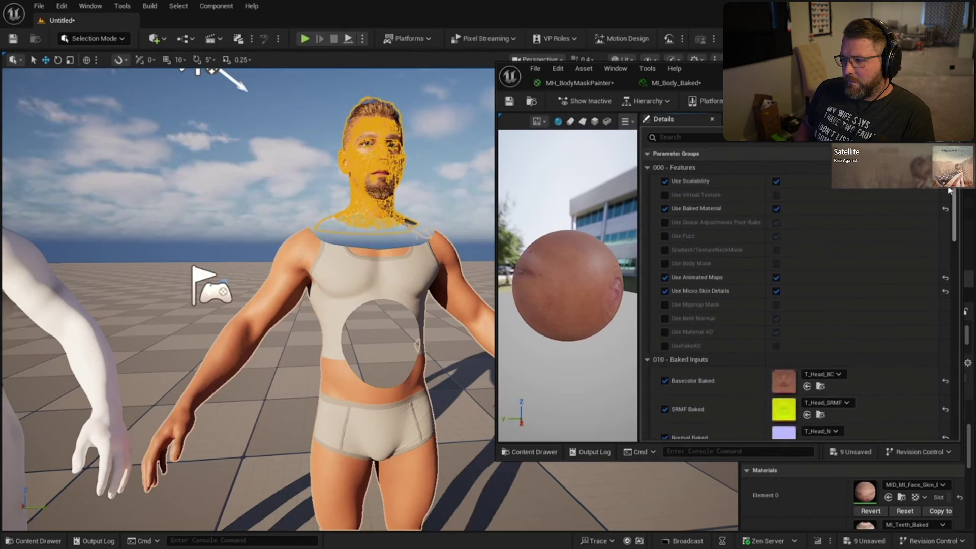
left_click(665, 250)
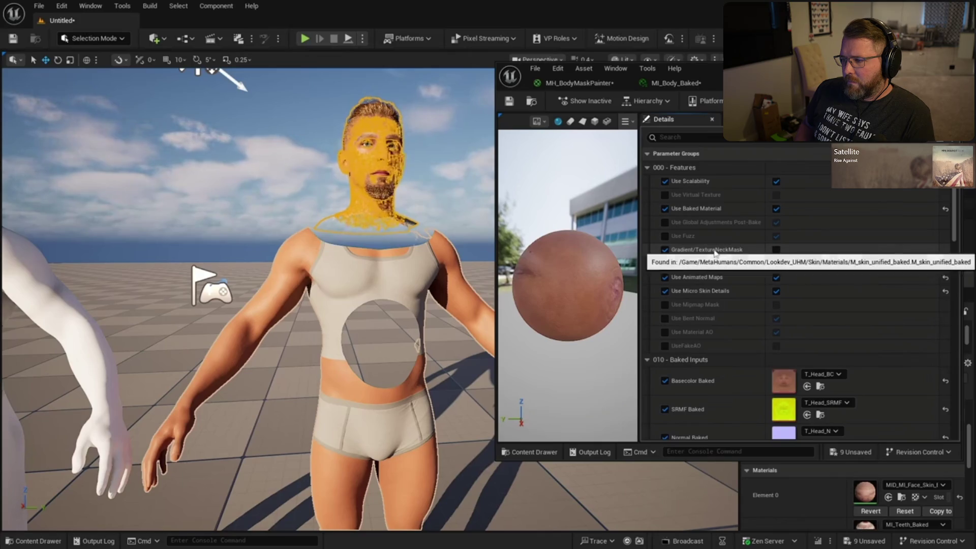
scroll(808, 379, "down", 4)
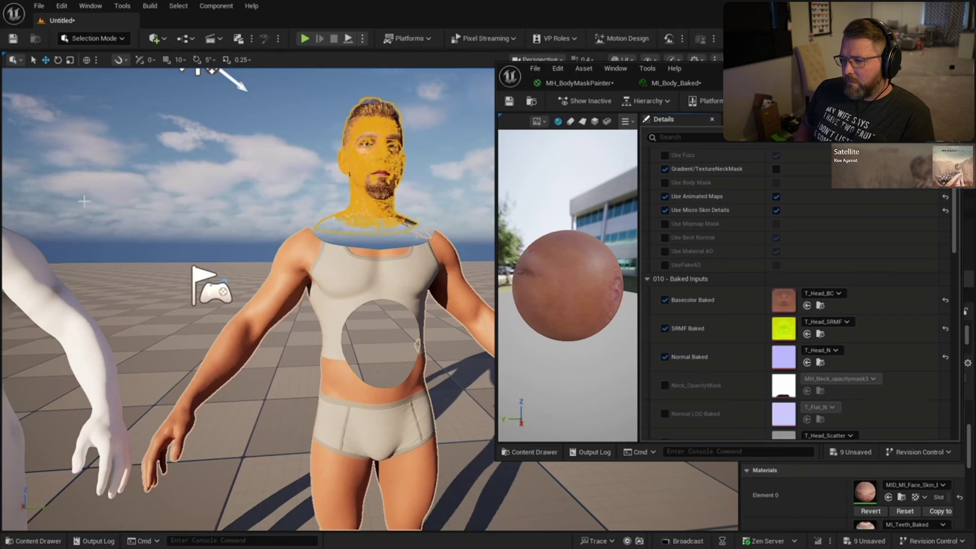
scroll(780, 212, "up", 2)
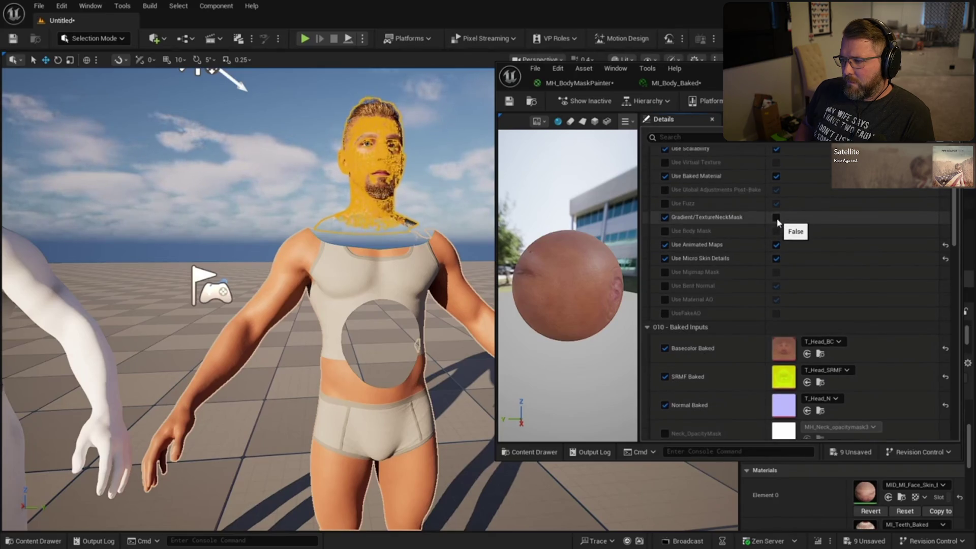
left_click(776, 217)
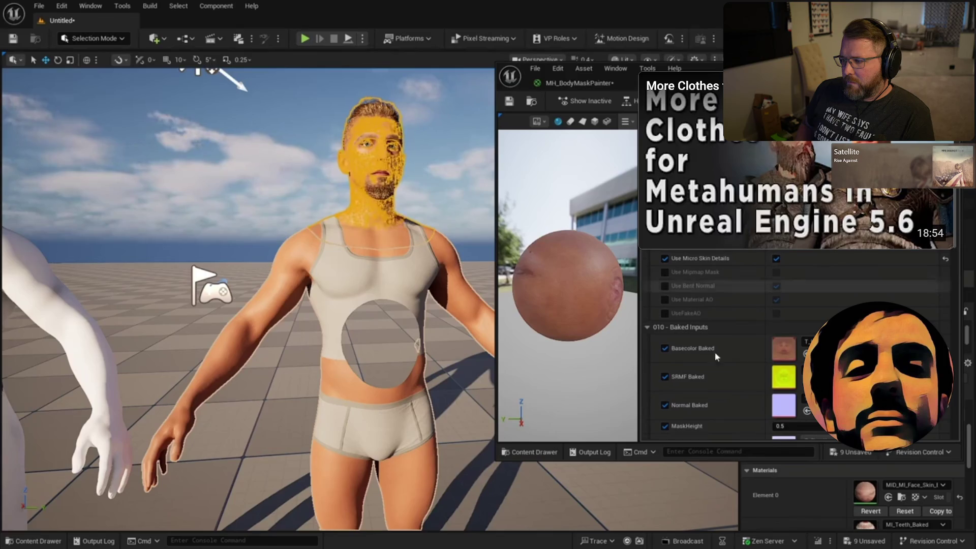
- Pause the Body Masking Metahumans tutorial, leave fullscreen, and return to the Unreal Editor
mouse_move(782, 426)
left_mouse_down()
mouse_move(798, 426)
mouse_move(753, 414)
mouse_move(791, 426)
left_mouse_up()
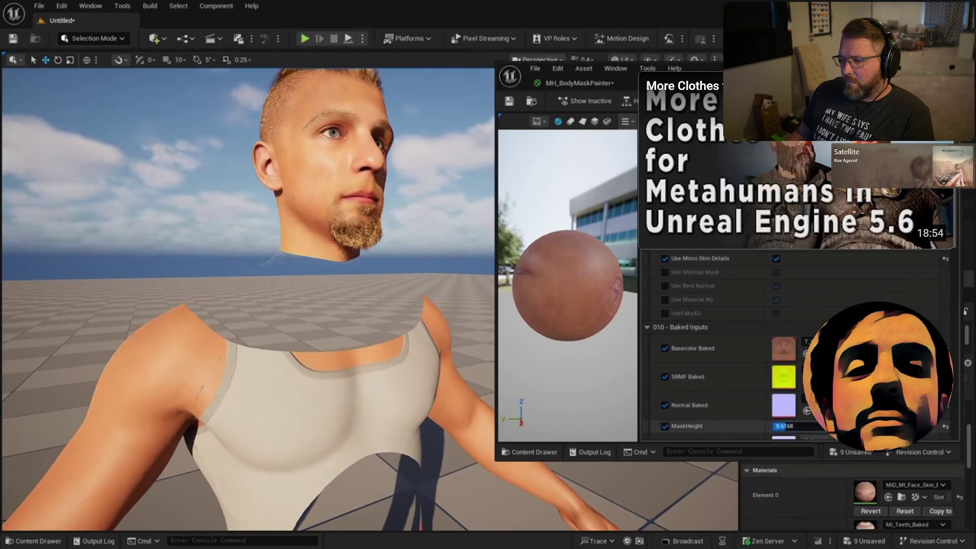
mouse_move(536, 311)
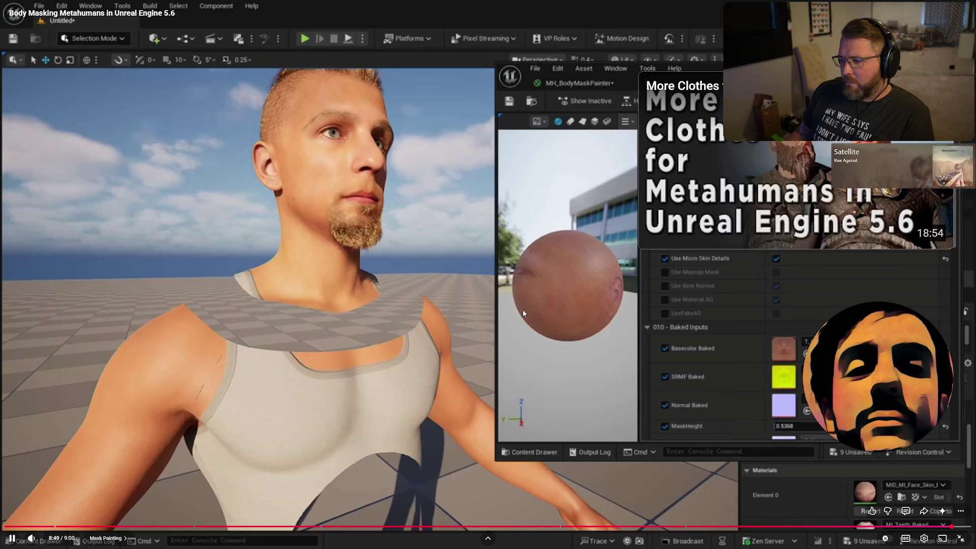
left_click(437, 241)
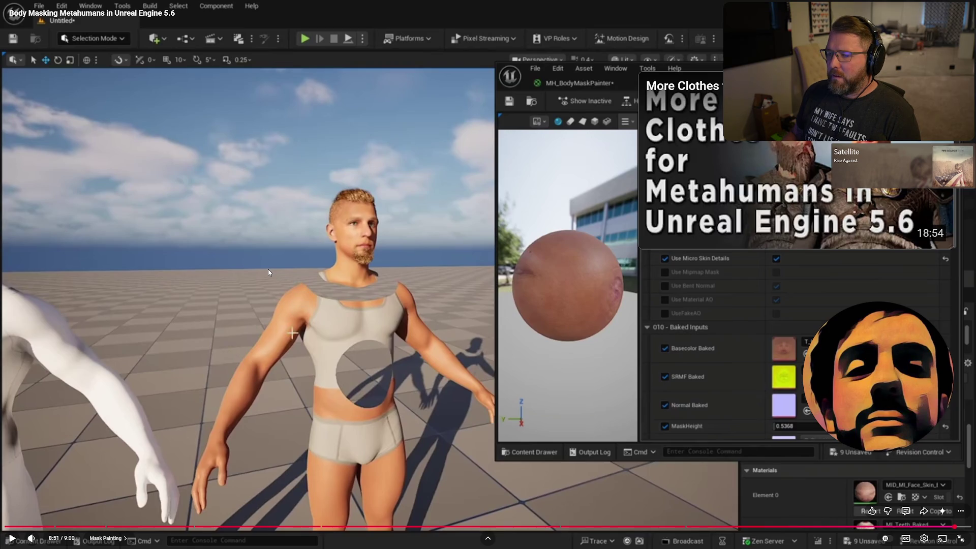
key("Escape")
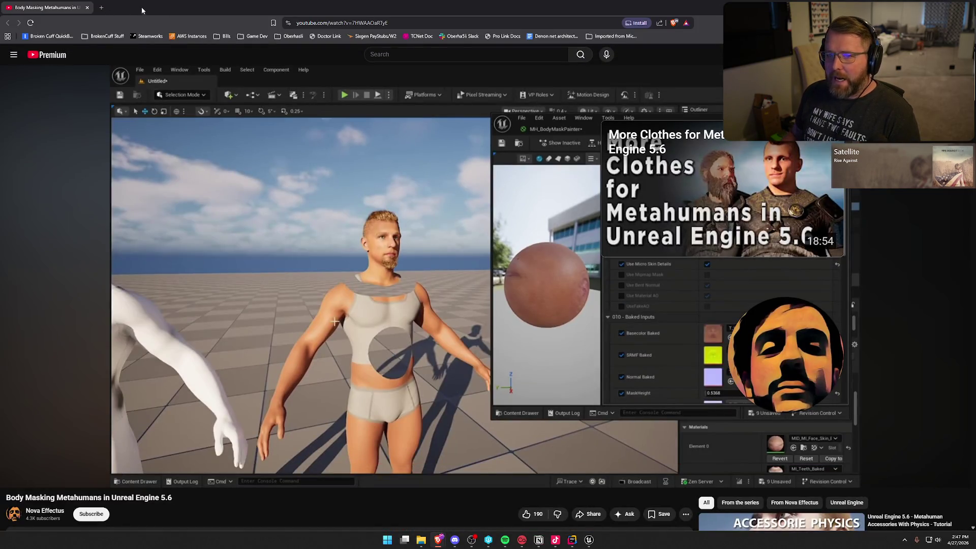
key("alt+Tab")
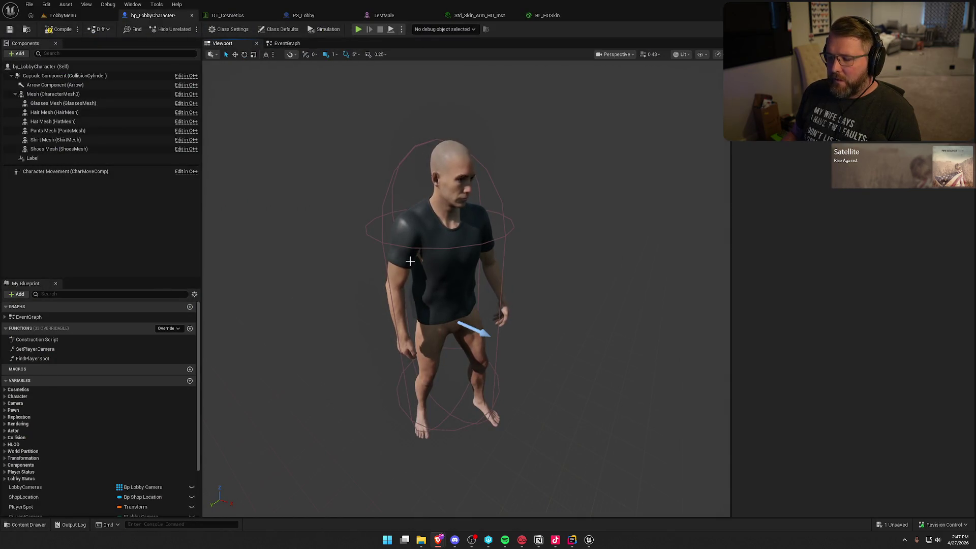
- Open the body mesh's Std_Skin_Body_HQ_Inst and its parent RL_HQSkin, then view Std_Skin_Arm_HQ_Inst
left_click(411, 260)
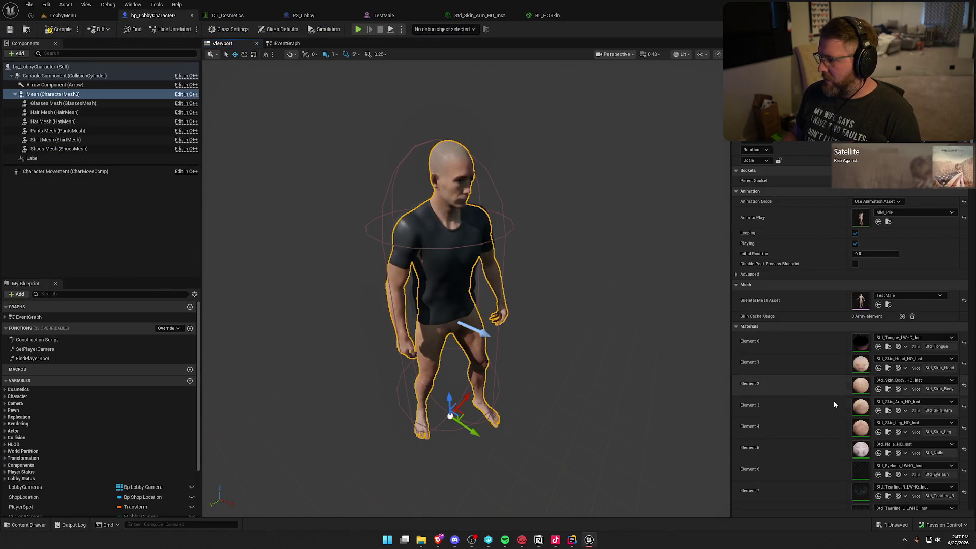
double_click(860, 385)
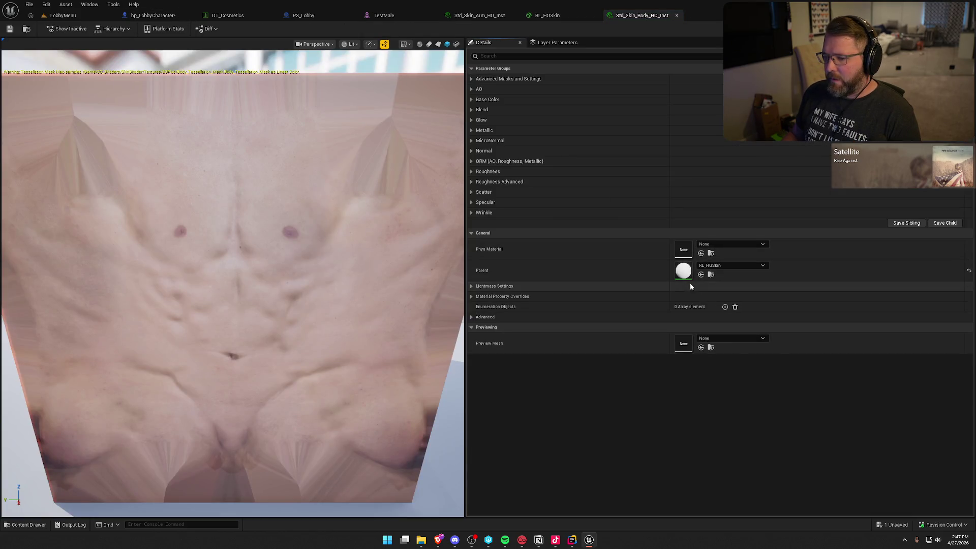
double_click(683, 271)
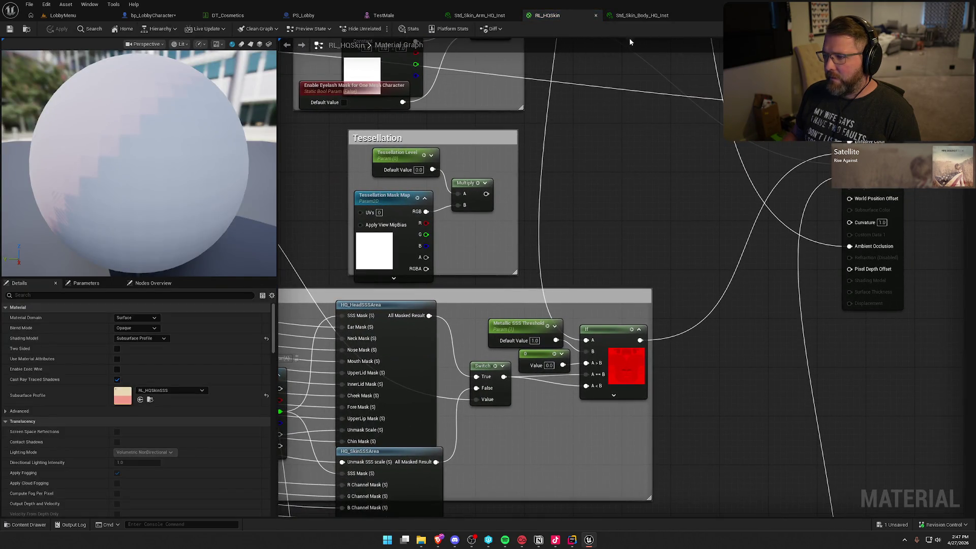
left_click(477, 16)
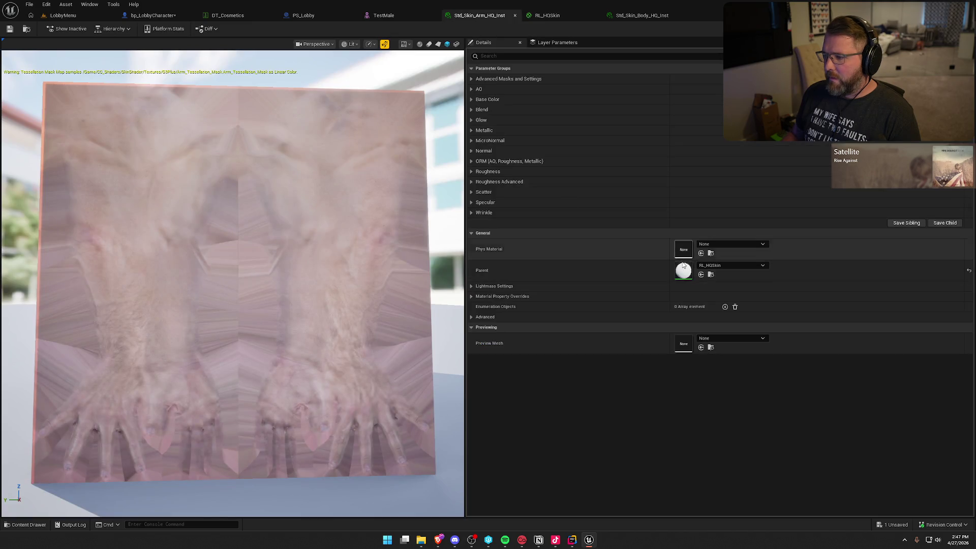
- Return to the RL_HQSkin graph and pan toward the output node and If node
double_click(684, 271)
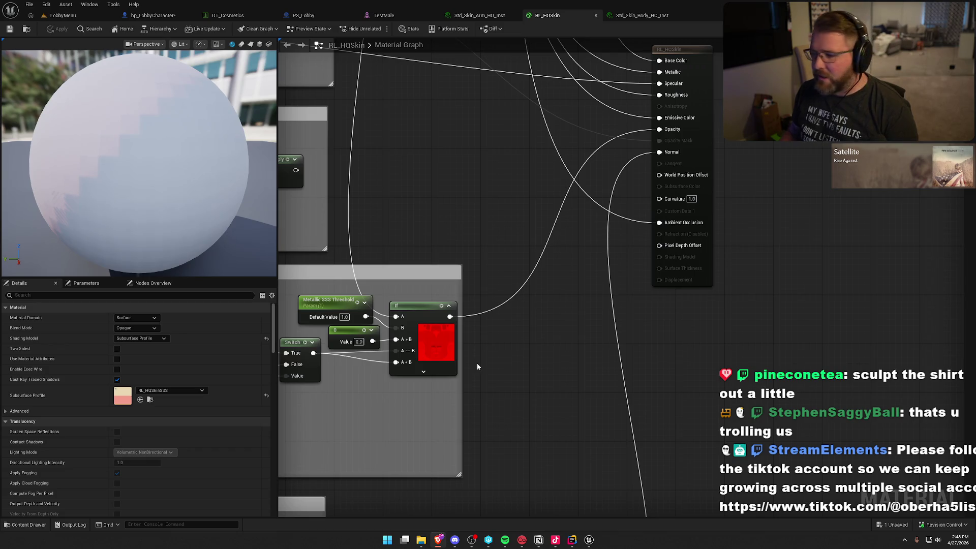
left_click_drag(566, 343, 618, 368)
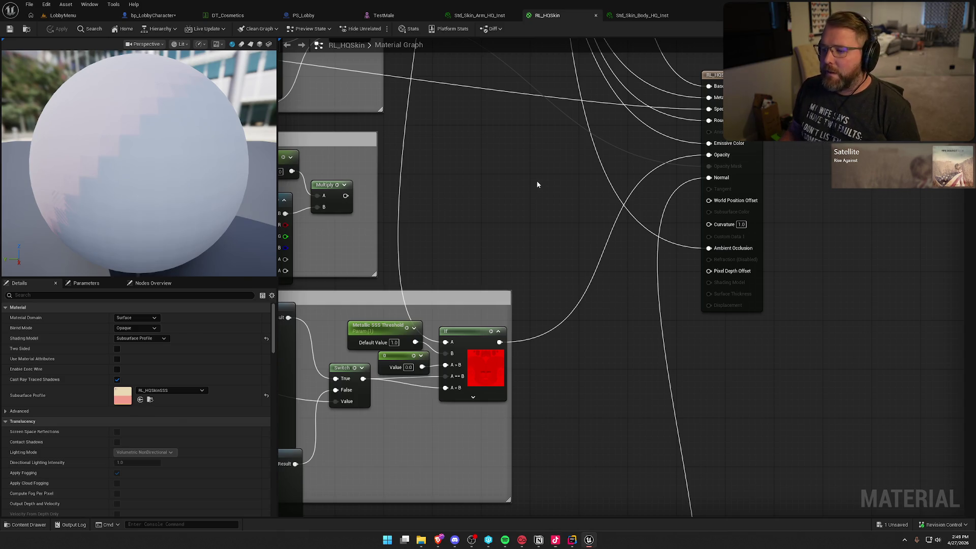
left_click_drag(538, 191, 593, 186)
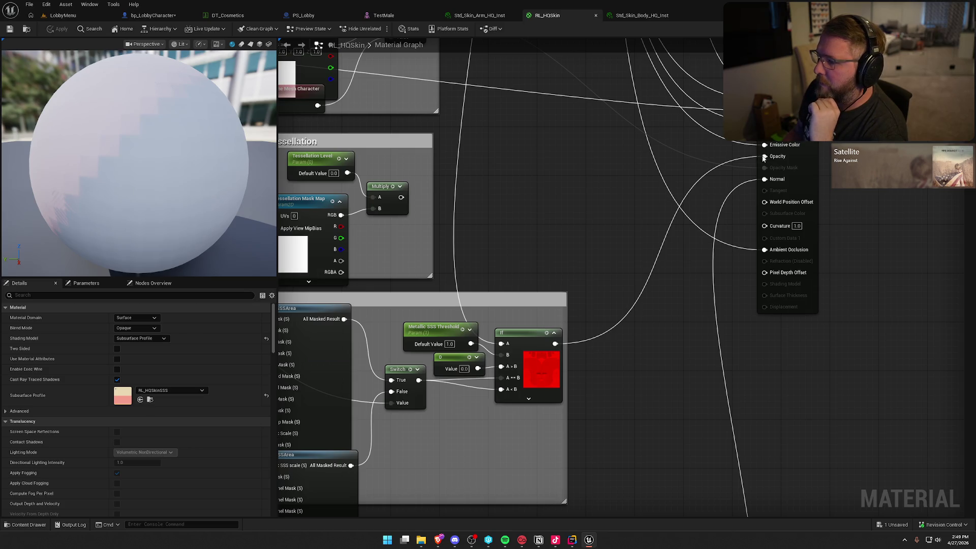
left_click_drag(578, 307, 558, 380)
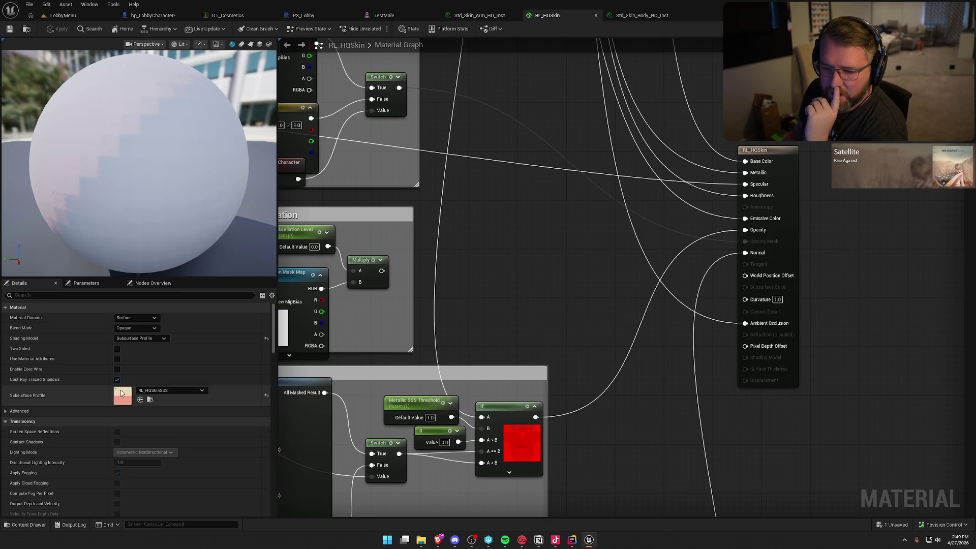
left_click(124, 329)
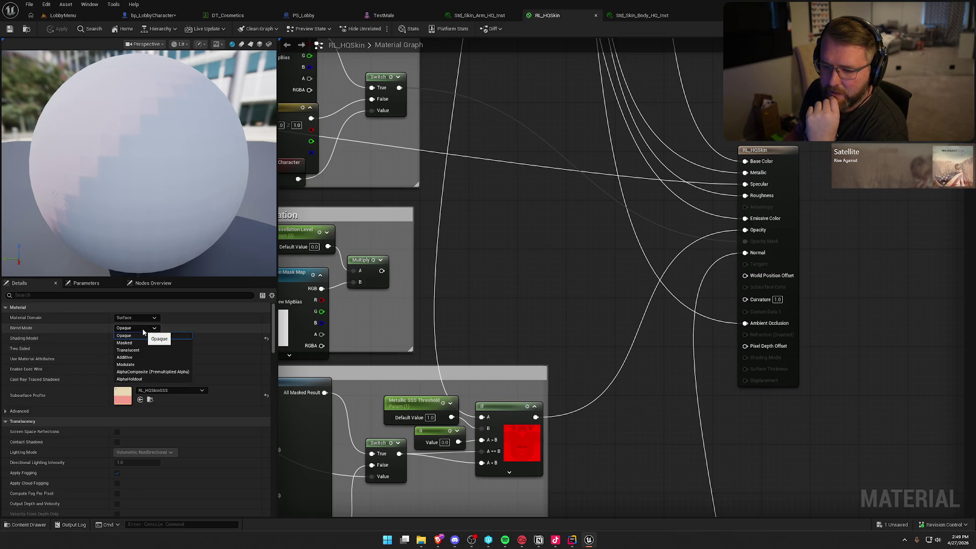
- Set RL_HQSkin's Blend Mode to Masked, briefly checking the TestMale mesh tab
left_click(143, 329)
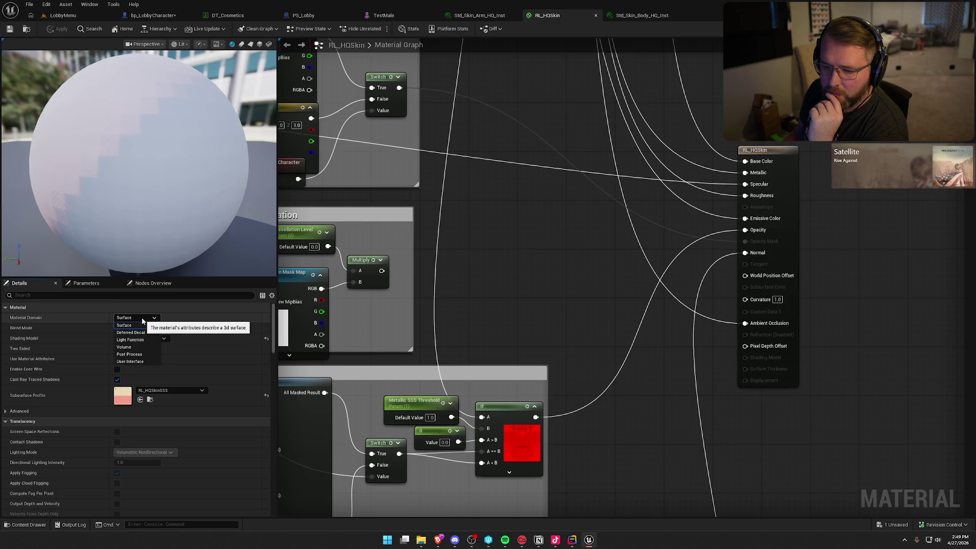
left_click(139, 328)
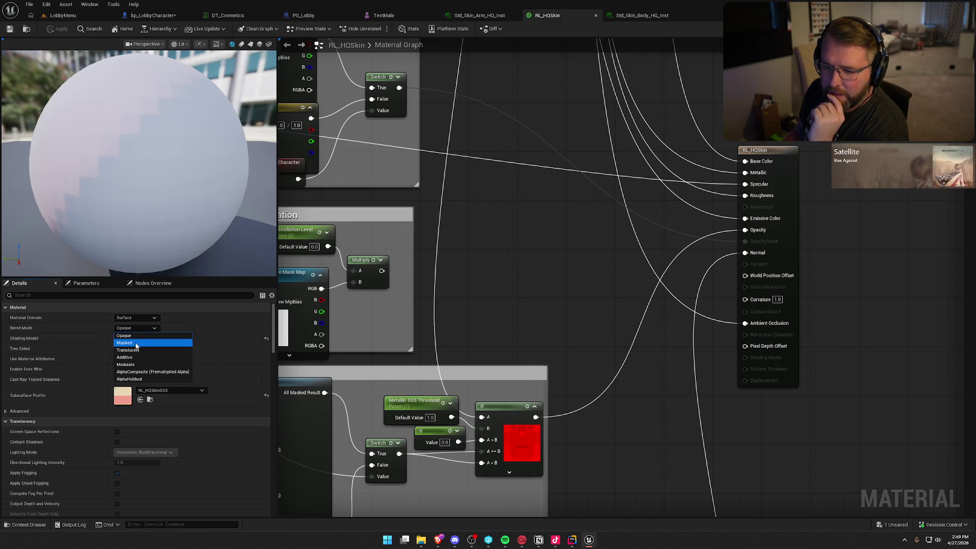
left_click(135, 343)
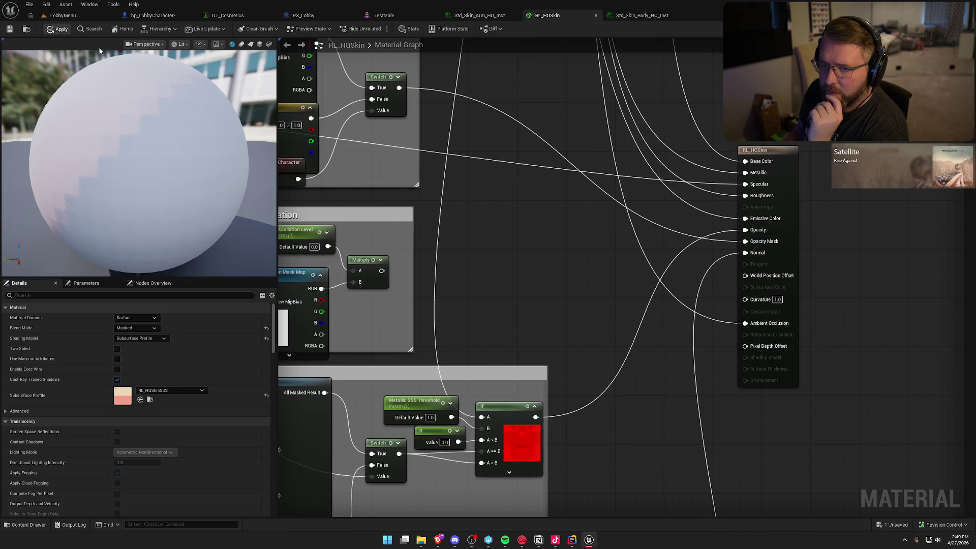
left_click(389, 18)
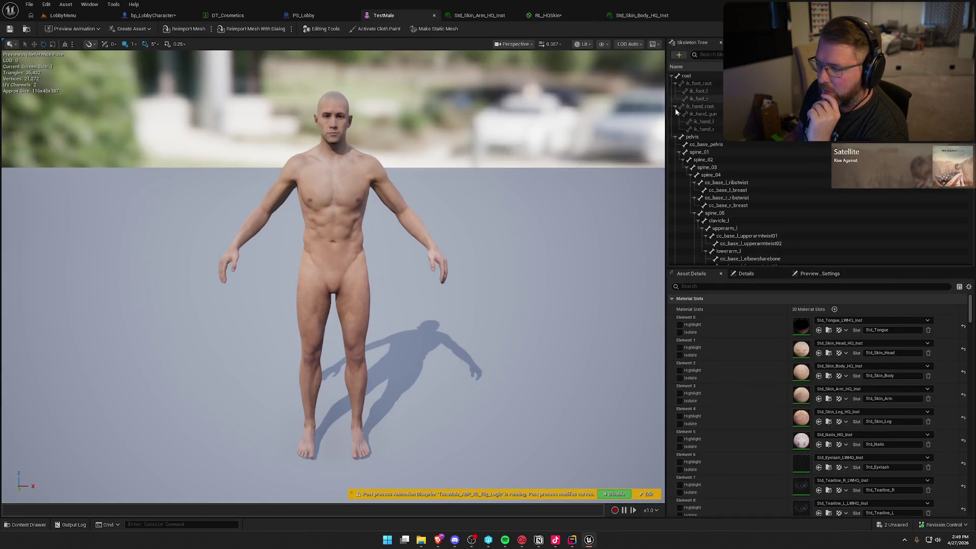
left_click(541, 16)
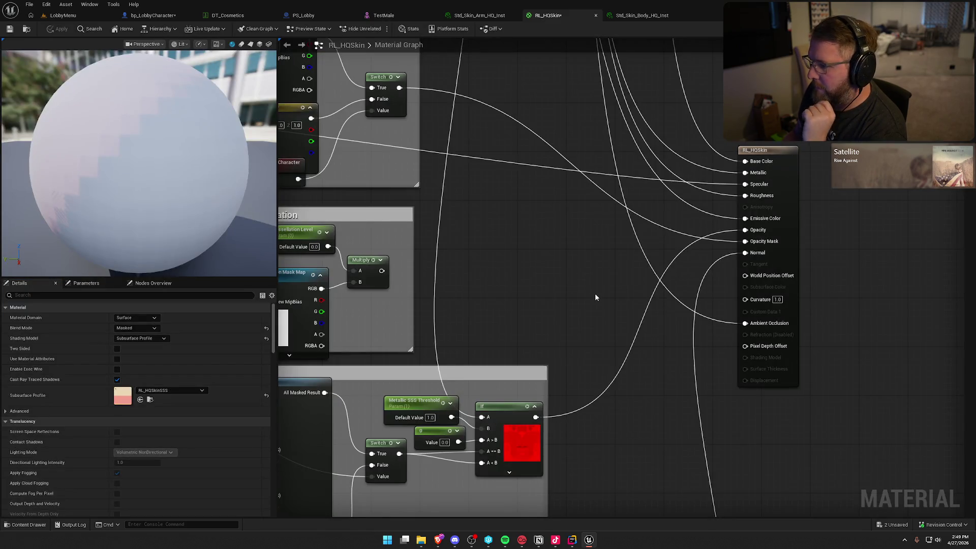
left_click_drag(522, 178, 620, 261)
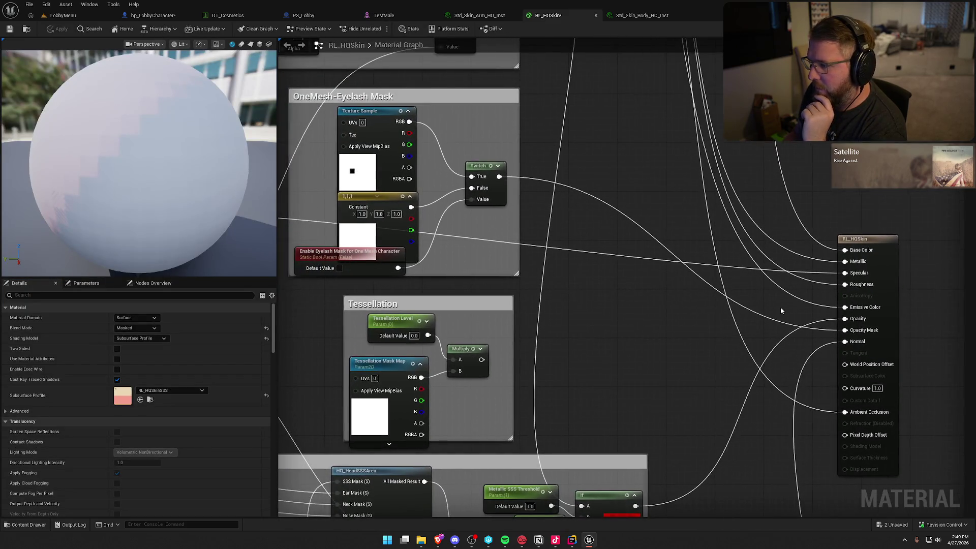
- Add a Multiply node fed by the Switch output near the output and If nodes
left_click_drag(541, 192, 658, 204)
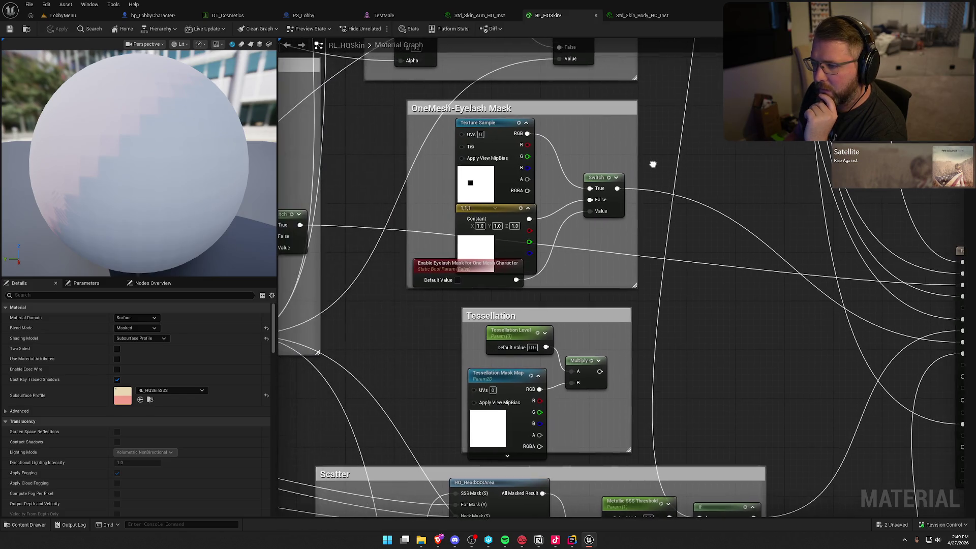
mouse_move(770, 362)
left_mouse_down()
mouse_move(520, 298)
mouse_move(566, 304)
left_mouse_up()
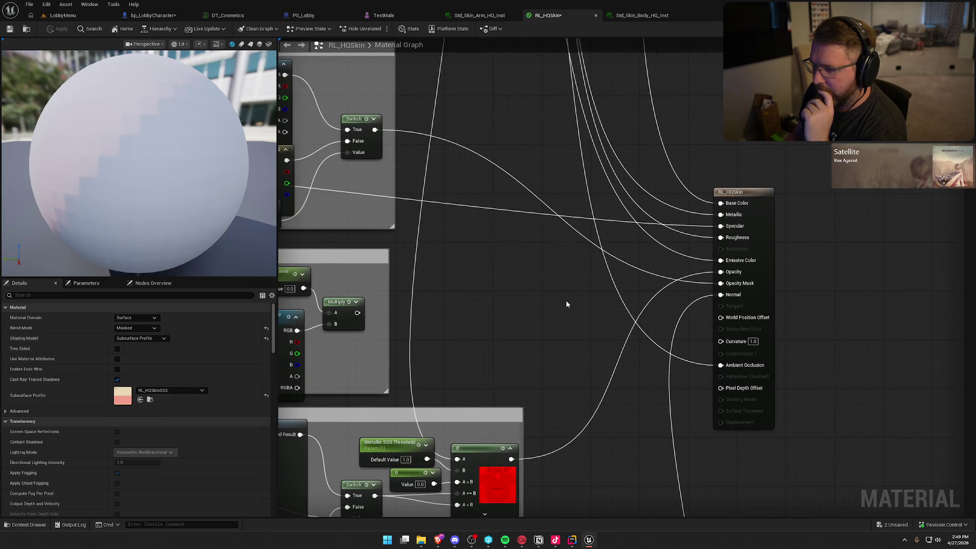
mouse_move(375, 130)
left_mouse_down()
mouse_move(508, 237)
mouse_move(548, 242)
left_mouse_up()
type("*")
key("Return")
left_click(489, 289)
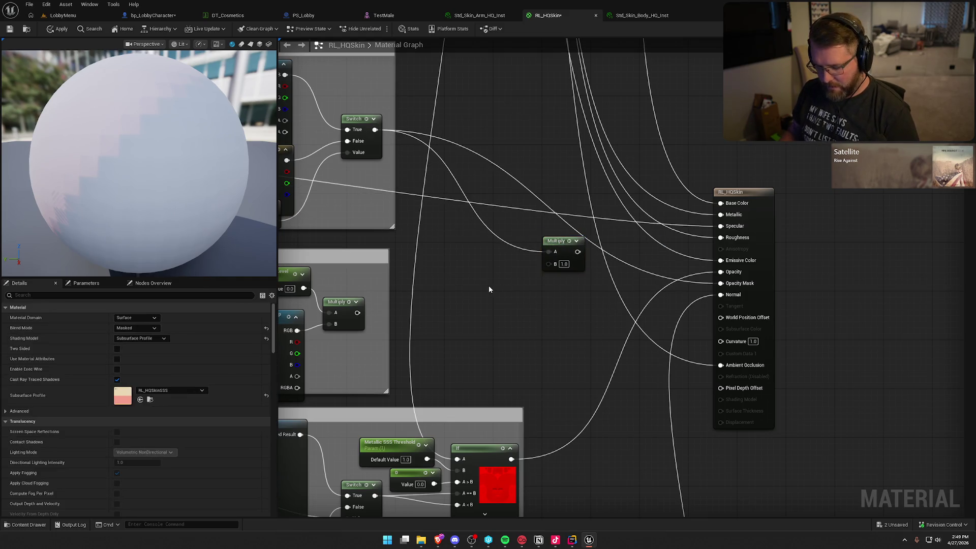
- Add a Texture Sample using T_Flat_White_C and wire its RGB into Multiply's B input
left_click(483, 280)
left_click_drag(475, 269, 445, 262)
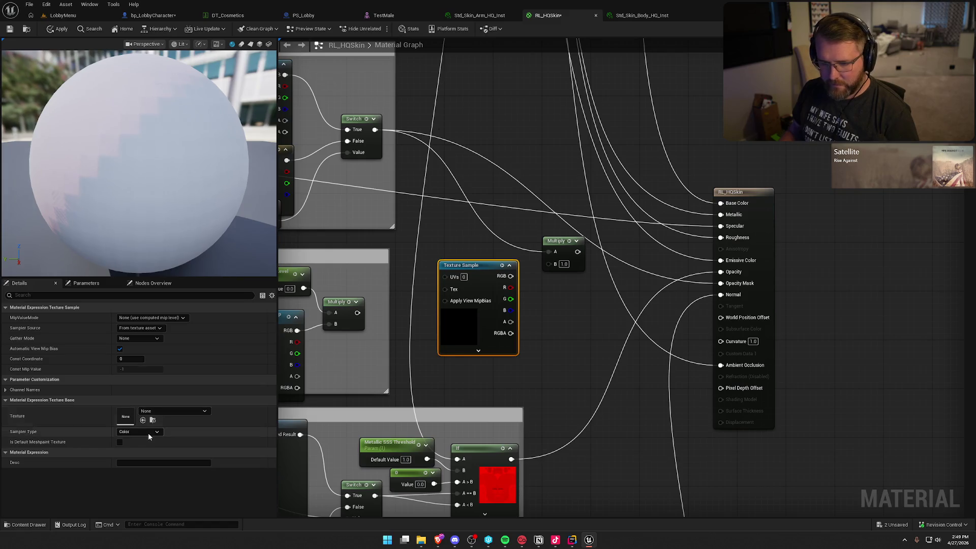
left_click(178, 410)
type("white")
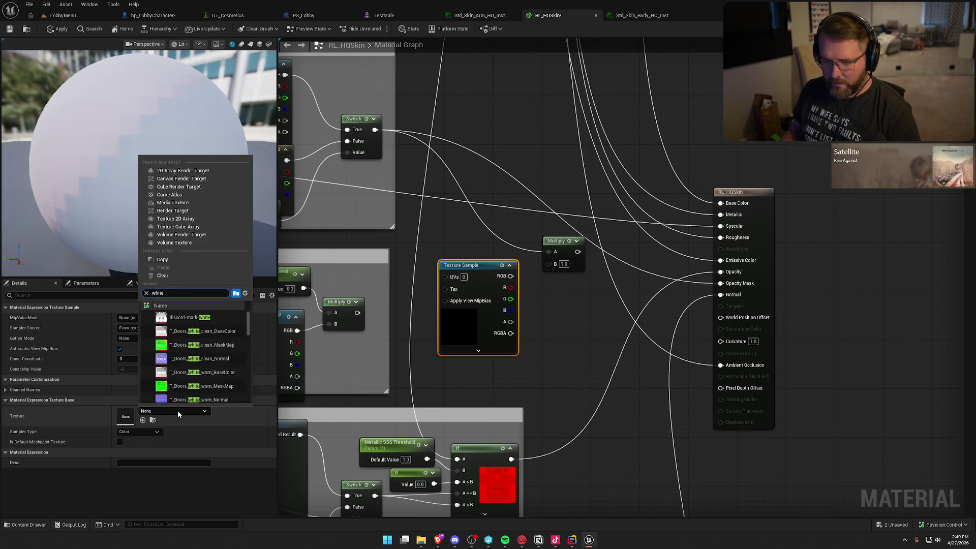
scroll(230, 347, "down", 5)
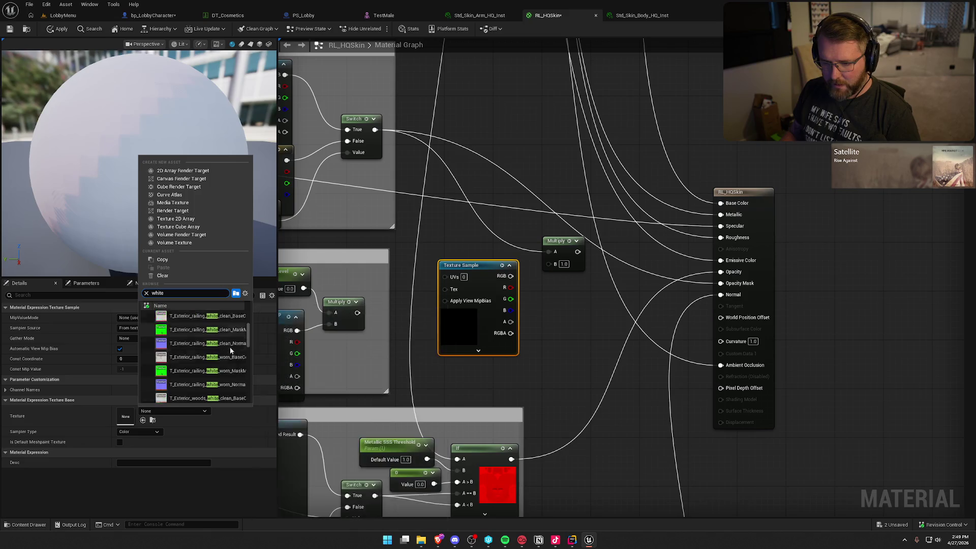
scroll(230, 347, "down", 1)
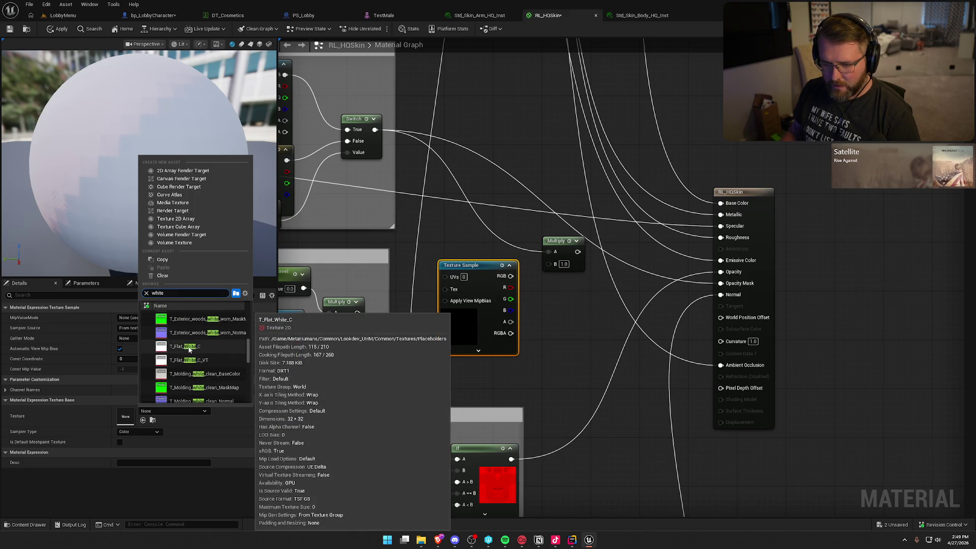
left_click(187, 349)
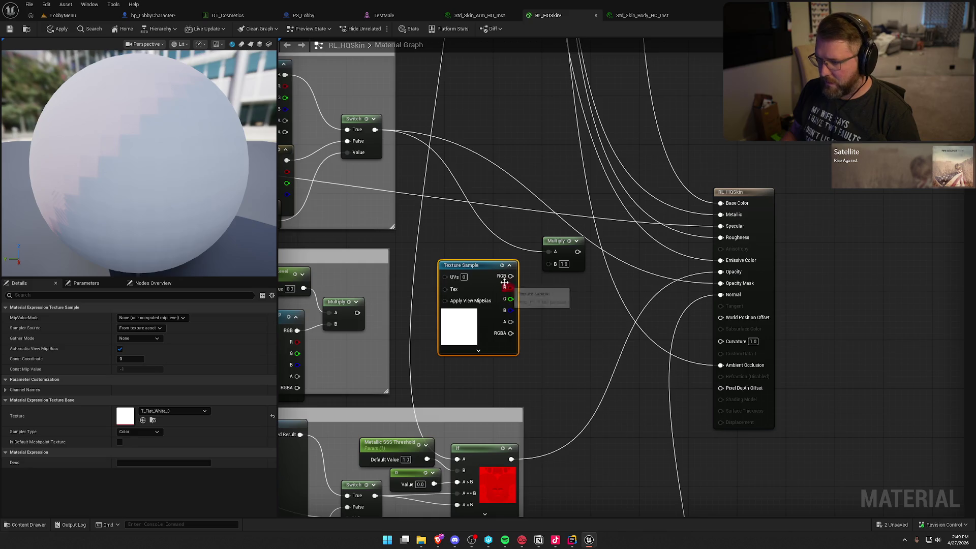
mouse_move(503, 279)
left_mouse_down()
mouse_move(548, 263)
mouse_move(670, 260)
mouse_move(720, 294)
left_mouse_up()
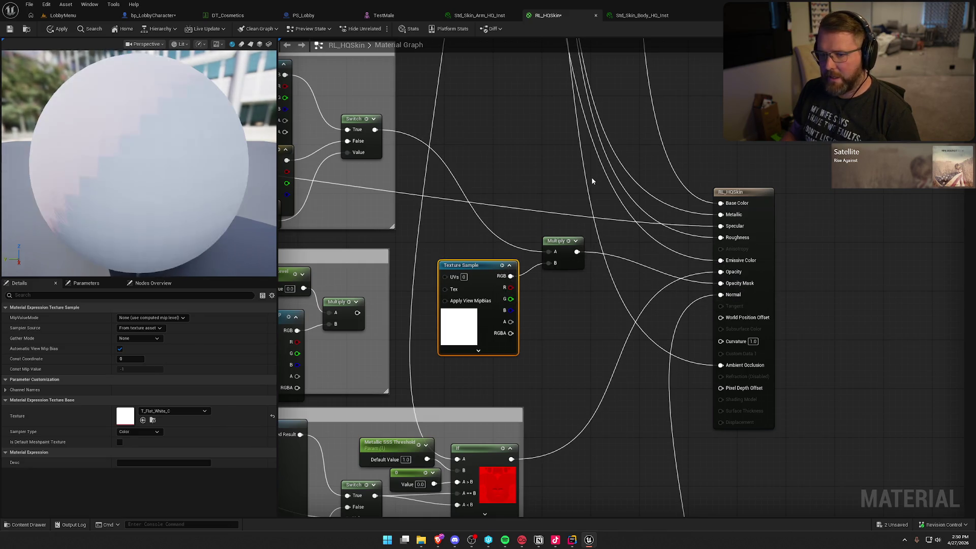
- Arrange the Multiply and texture nodes side by side, then switch to DT_Cosmetics
left_click_drag(563, 248, 564, 223)
left_click(472, 267)
left_click_drag(477, 270, 483, 251)
left_click(564, 284)
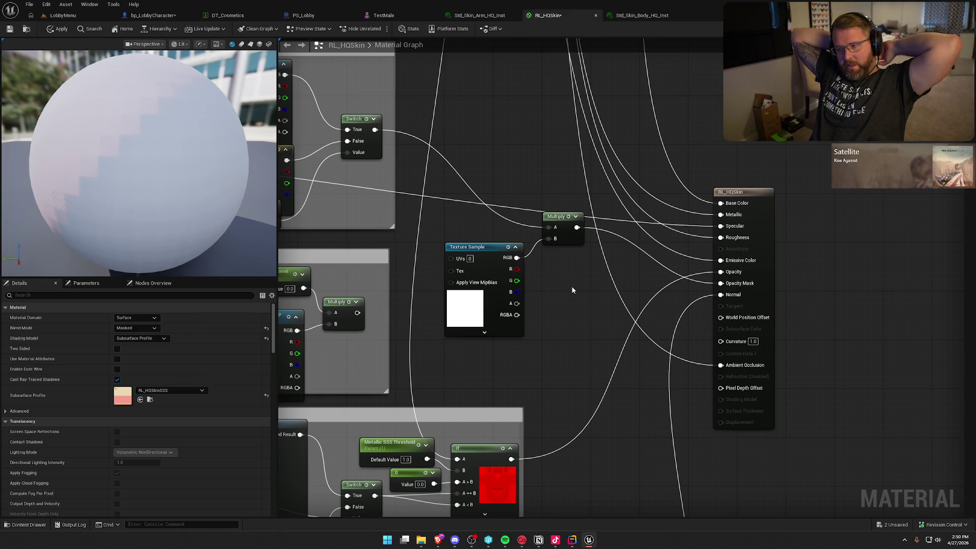
left_click(231, 15)
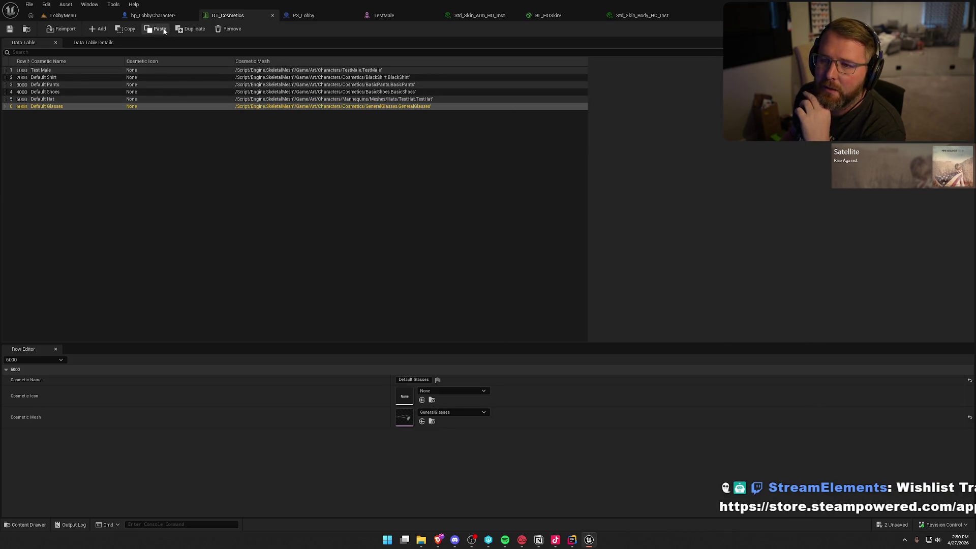
- In bp_LobbyCharacter, select the character's Shirt Mesh and zoom toward the upper body
left_click(153, 15)
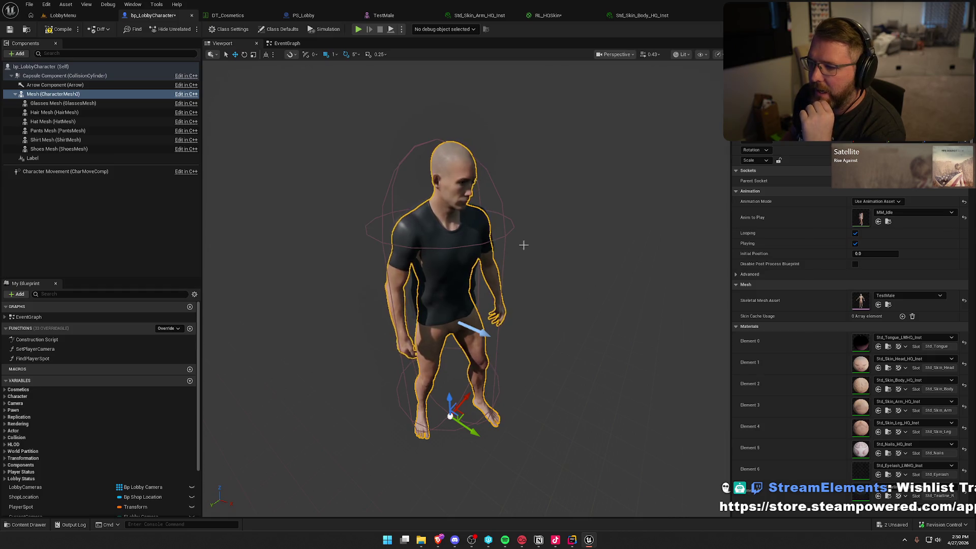
left_click(596, 251)
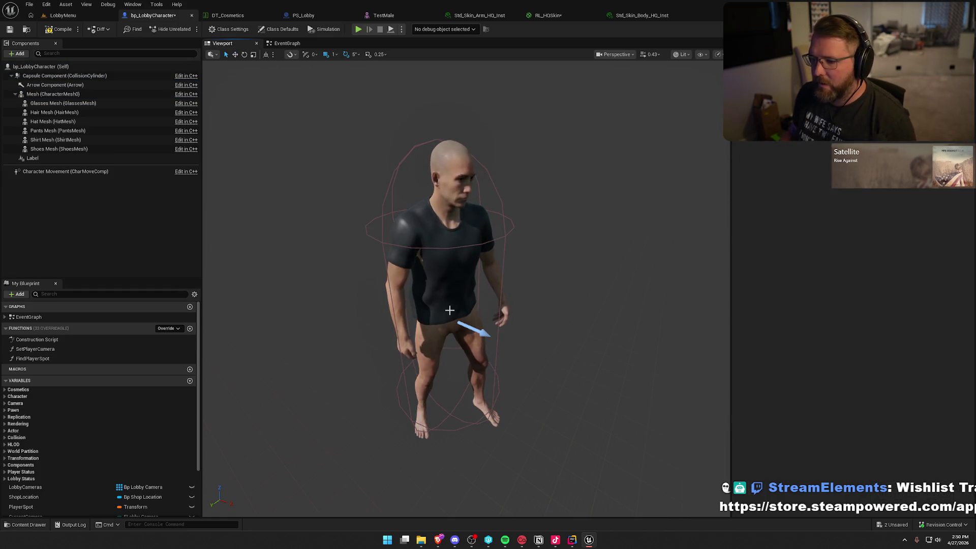
left_click(433, 271)
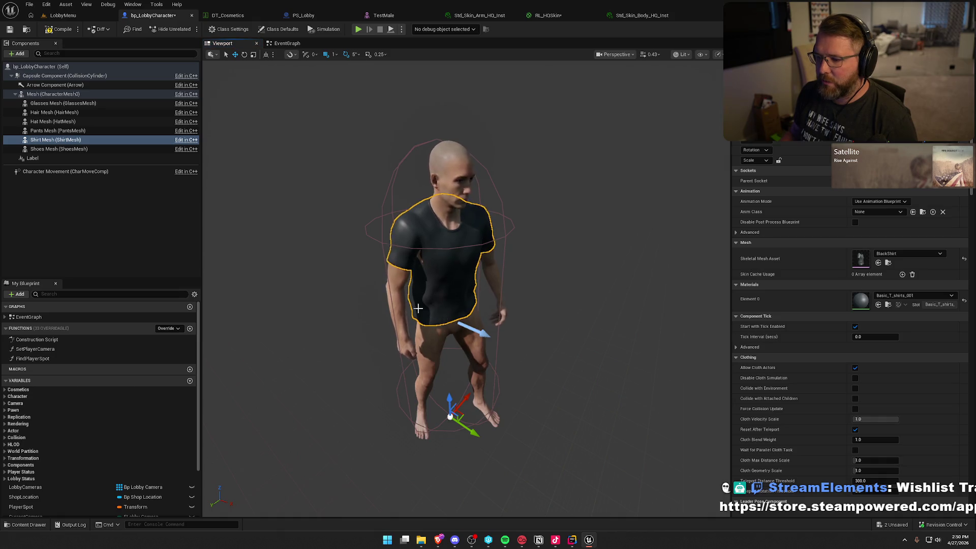
left_click(658, 254)
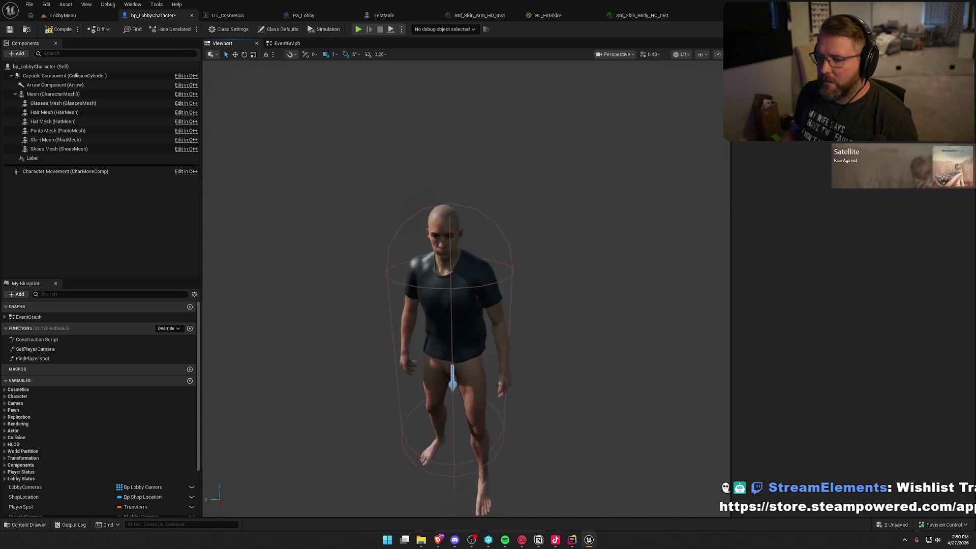
scroll(462, 288, "up", 5)
scroll(603, 254, "down", 3)
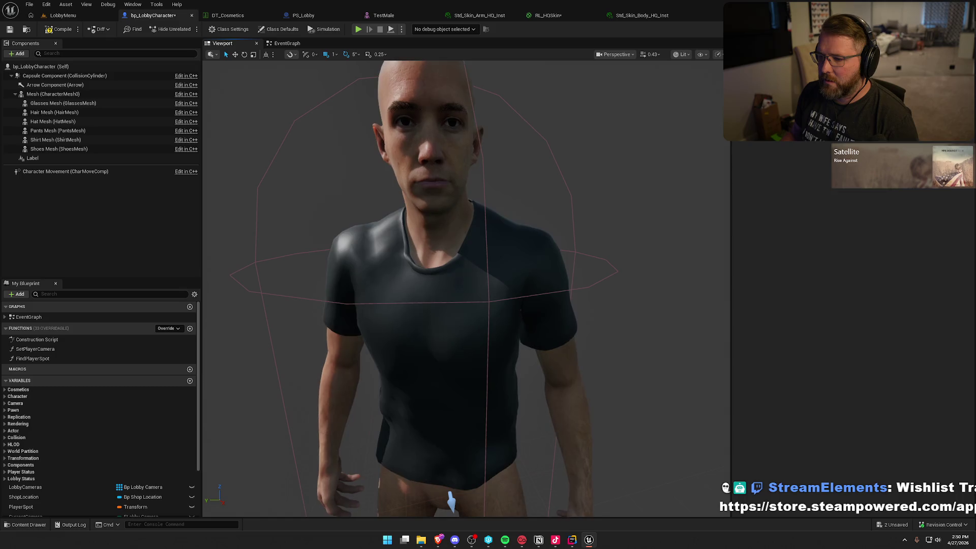
left_click(483, 294)
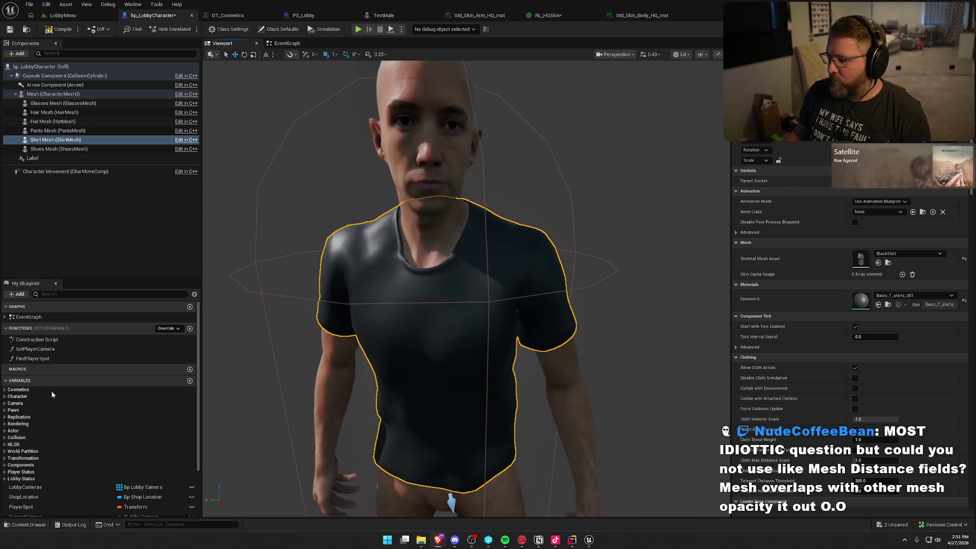
- Briefly check Rider and collapse its log, then return to Unreal's LobbyMenu level
left_click(573, 539)
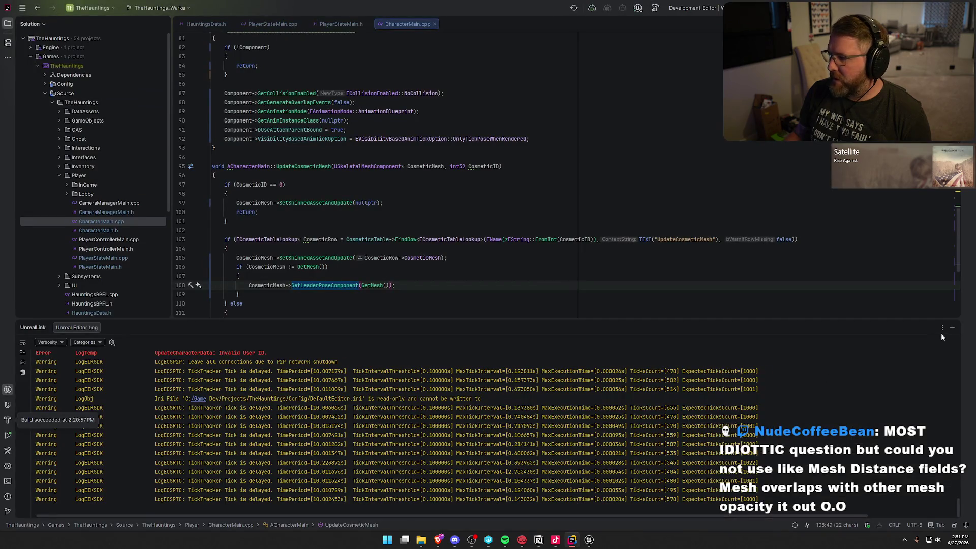
left_click(952, 327)
left_click(588, 539)
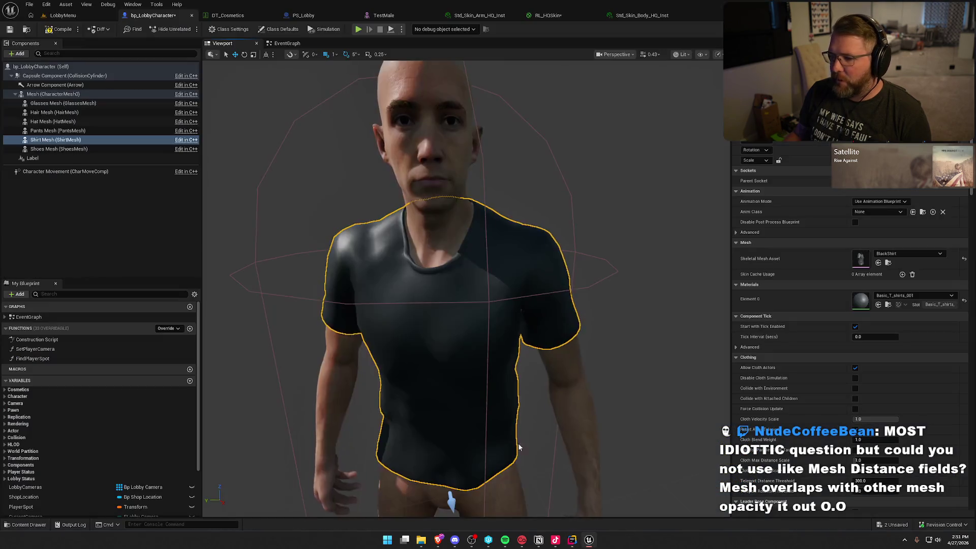
left_click(135, 212)
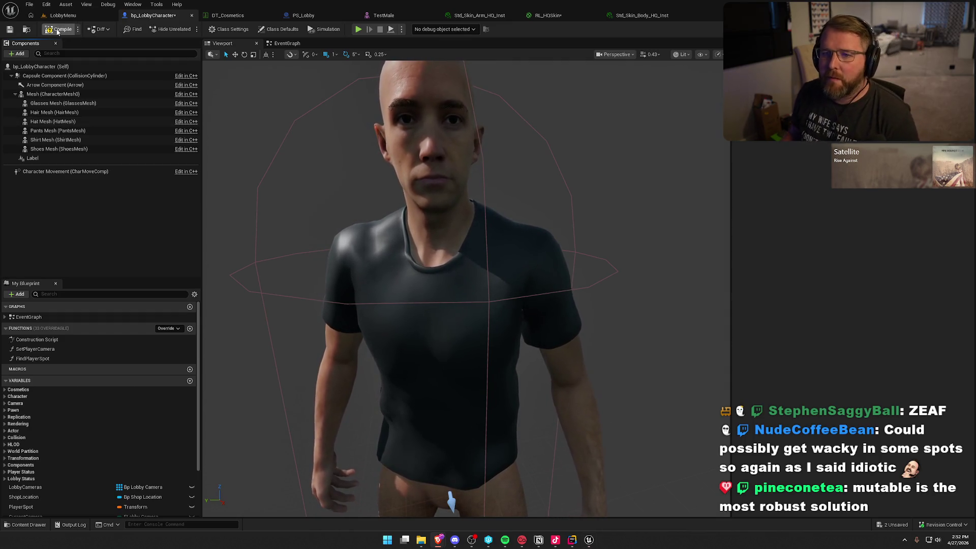
left_click(63, 16)
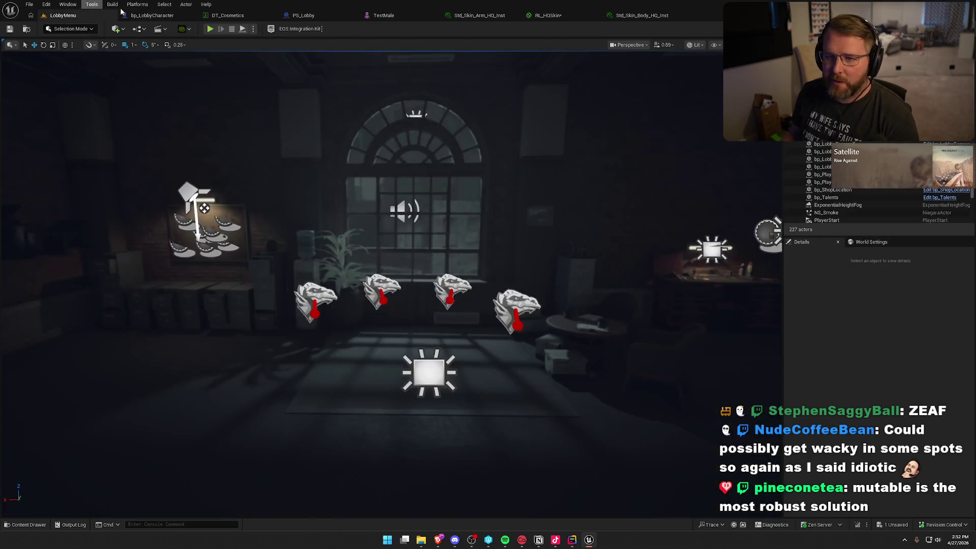
- Open the Plugins window and search for 'mutable'
left_click(47, 4)
left_click(76, 134)
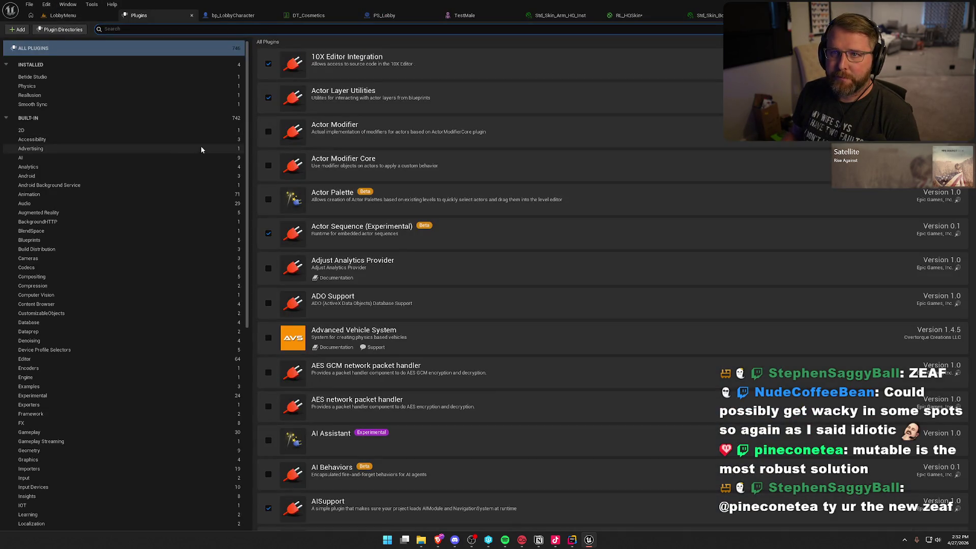
left_click(331, 28)
type("mutable")
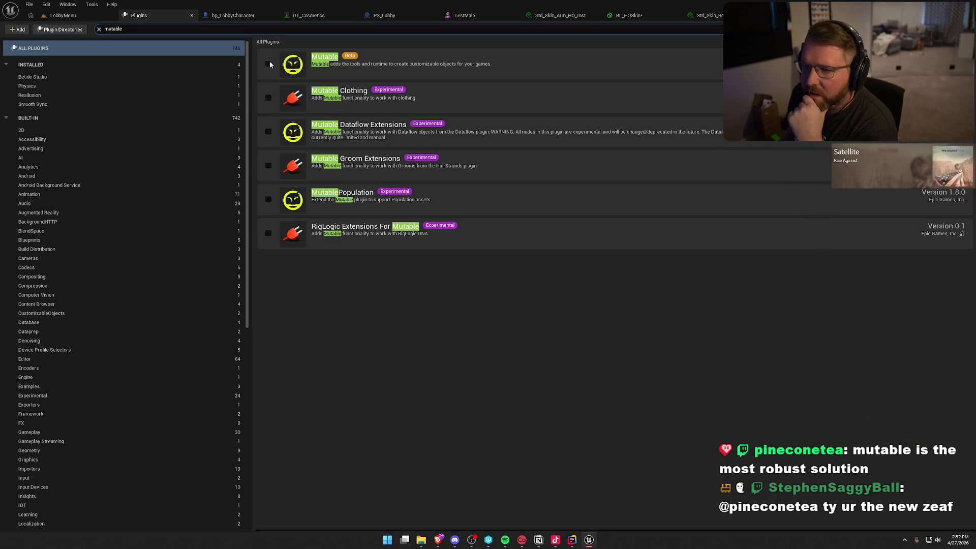
- Enable Mutable and Mutable Clothing, then restart the editor, applying the RL_HQSkin changes
left_click(268, 64)
left_click(550, 289)
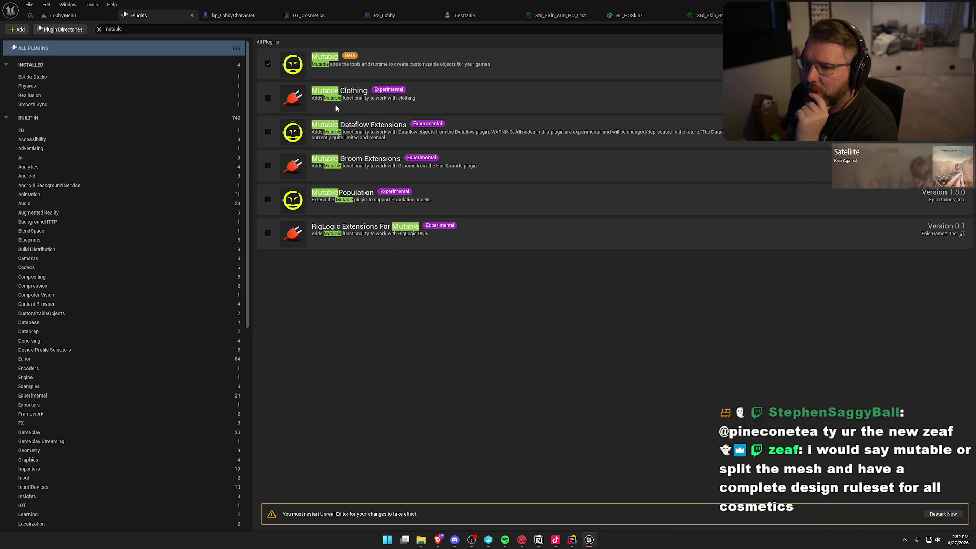
left_click(268, 98)
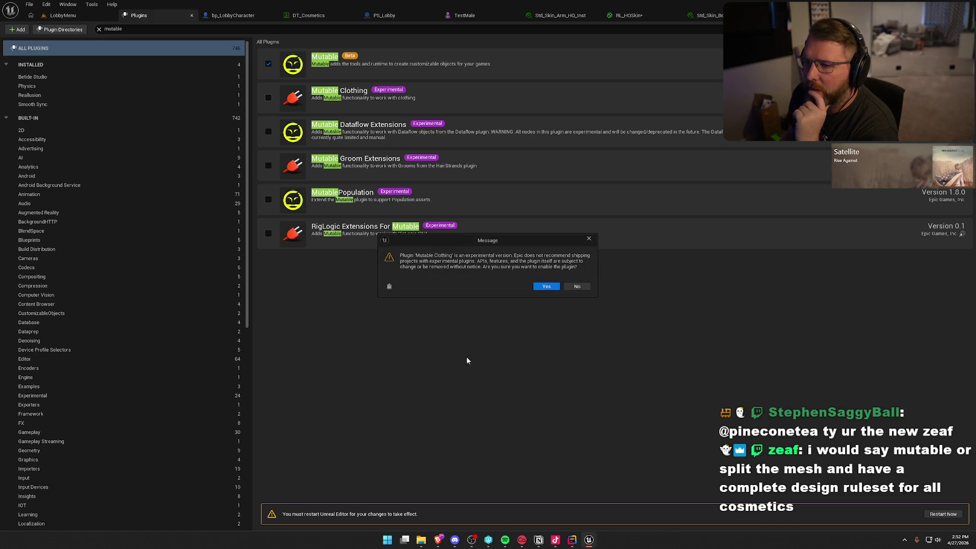
left_click(547, 287)
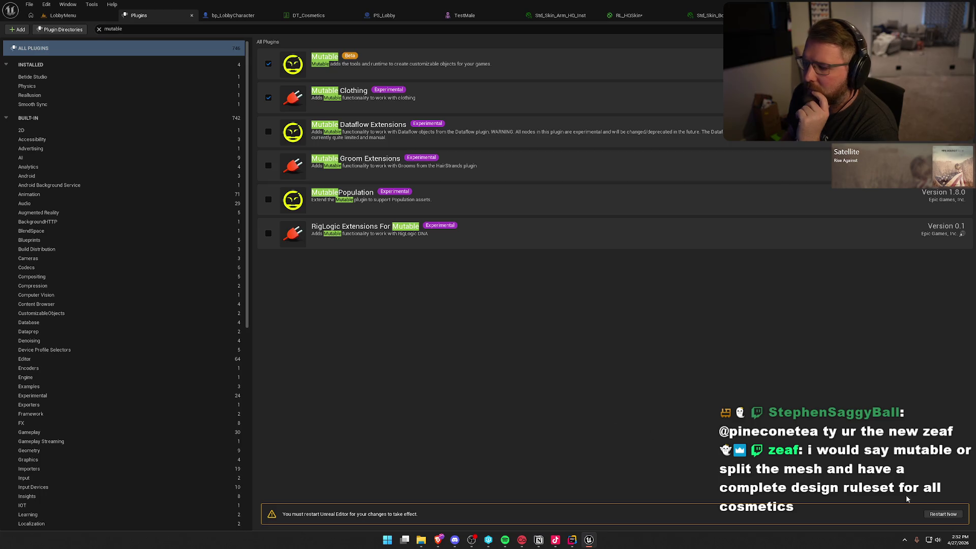
left_click(943, 514)
left_click(512, 287)
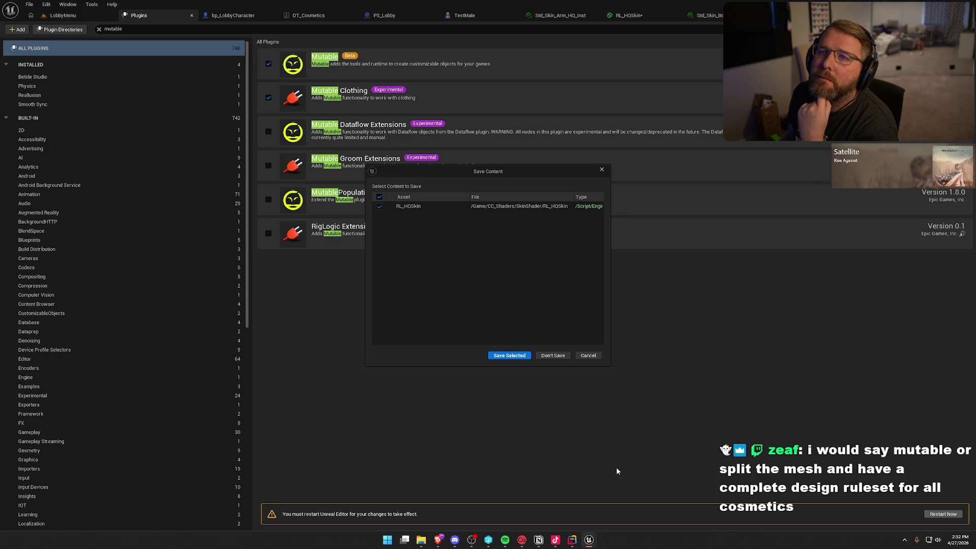
- Save the modified RL_HQSkin material so the editor can close and restart
left_click(524, 356)
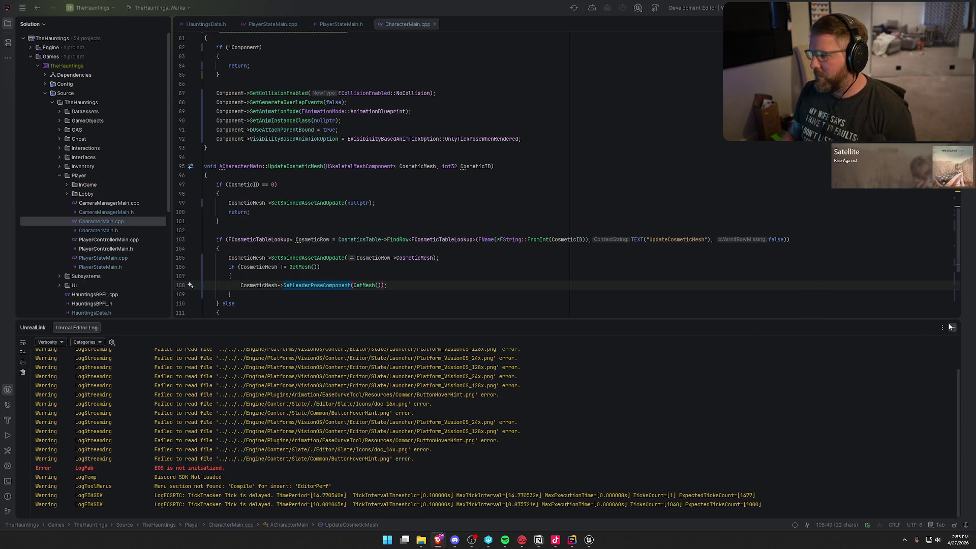
- Return from Rider to the restarted Unreal Editor and dismiss the reopen-asset-editors prompt
key("shift+Escape")
left_click(589, 538)
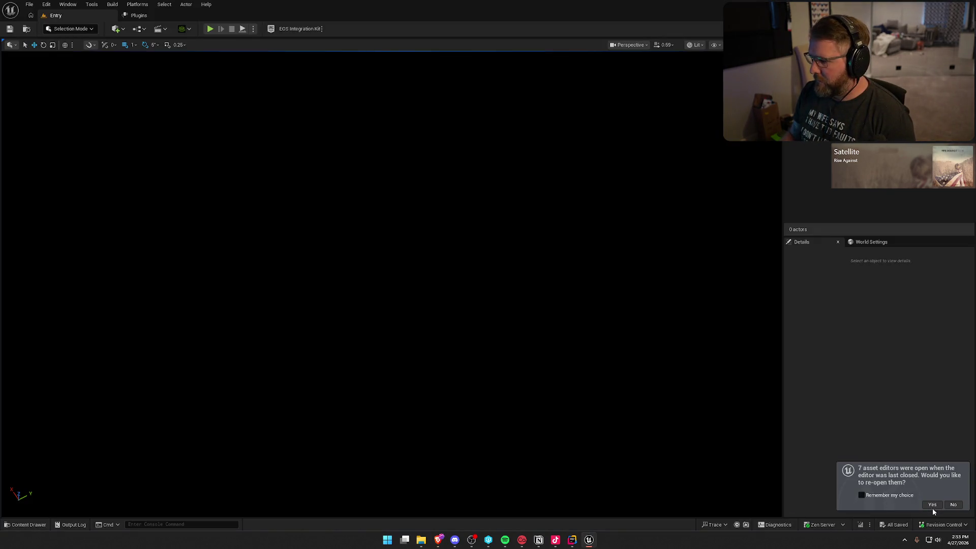
left_click(953, 505)
- Open the TestWorld level from the Maps folder and look around the arena
key("ctrl+space")
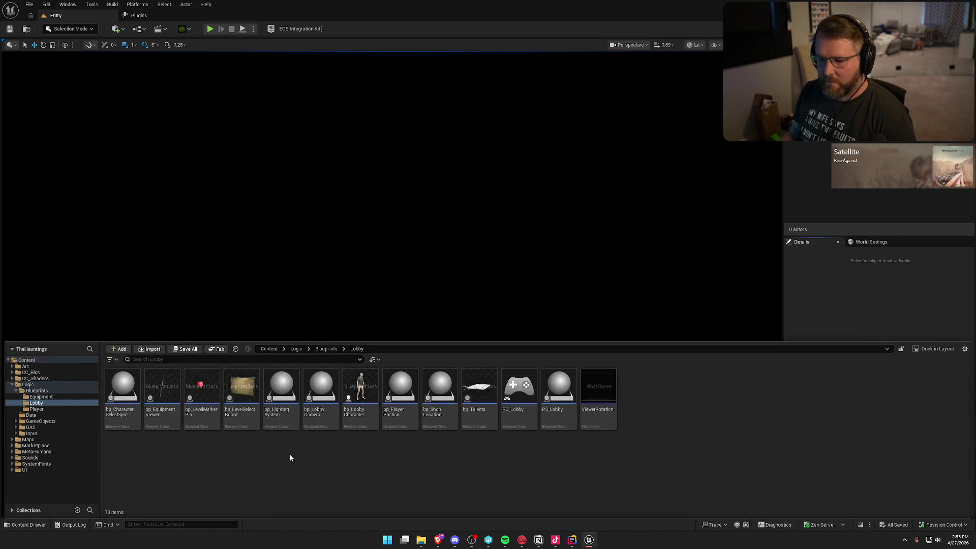
left_click(45, 440)
left_click(201, 389)
double_click(241, 389)
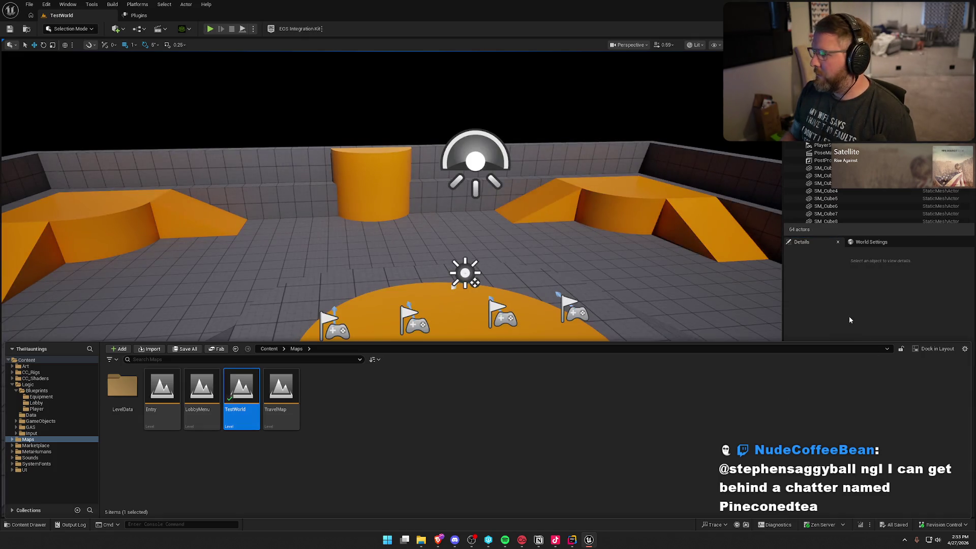
left_click(849, 316)
mouse_move(609, 295)
left_mouse_down()
mouse_move(508, 301)
mouse_move(609, 295)
left_mouse_up()
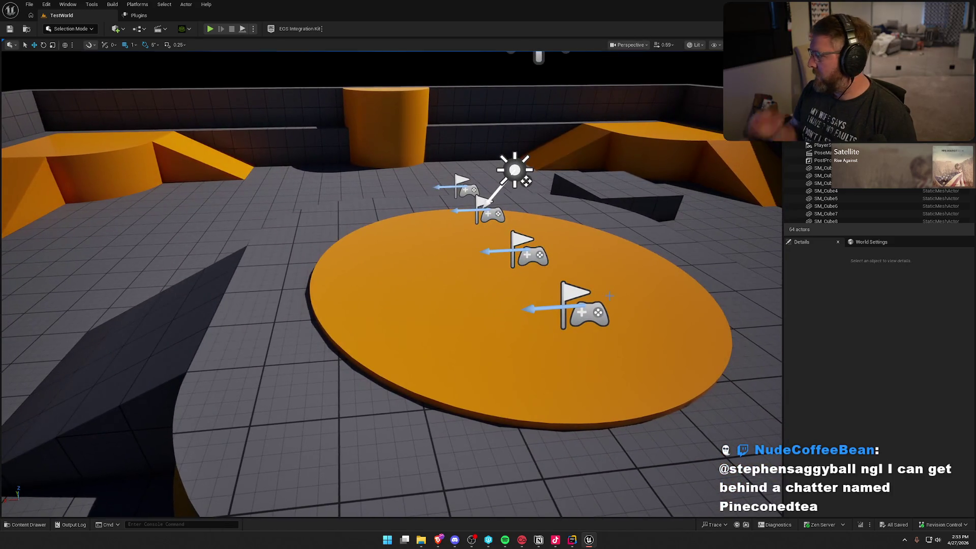
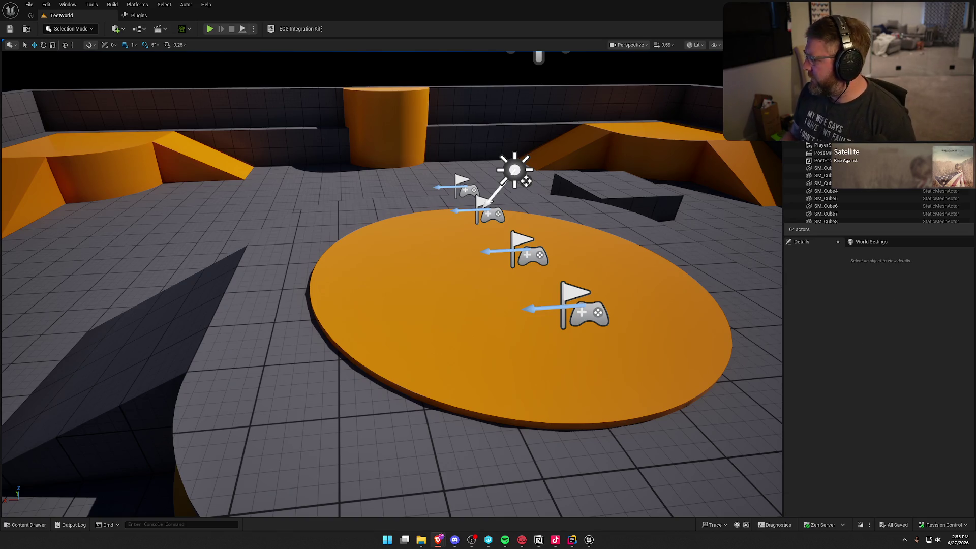
- Open the Art > Characters folder in the Content Drawer, after briefly checking the Cosmetics folder
scroll(391, 285, "down", 3)
key("ctrl+space")
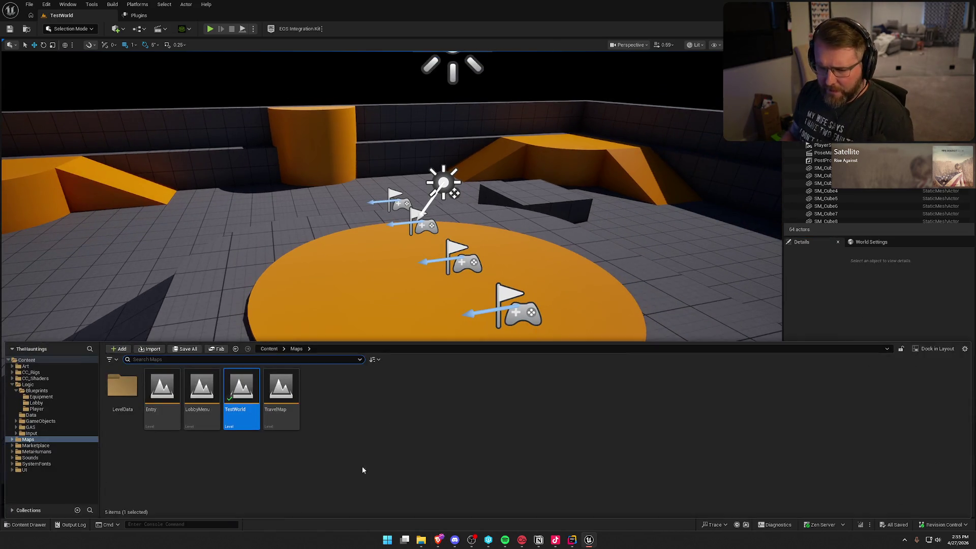
key("alt+Left")
left_click(130, 395)
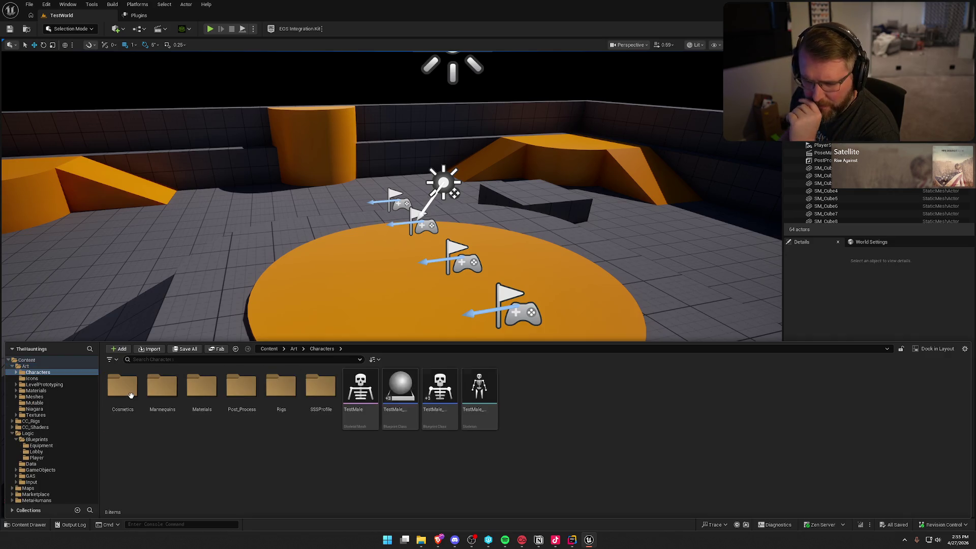
double_click(129, 395)
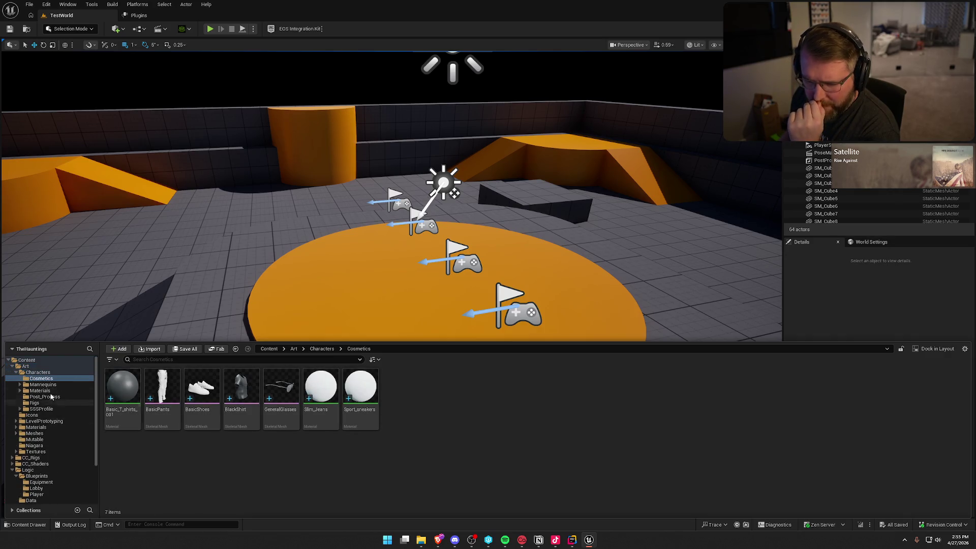
left_click(39, 373)
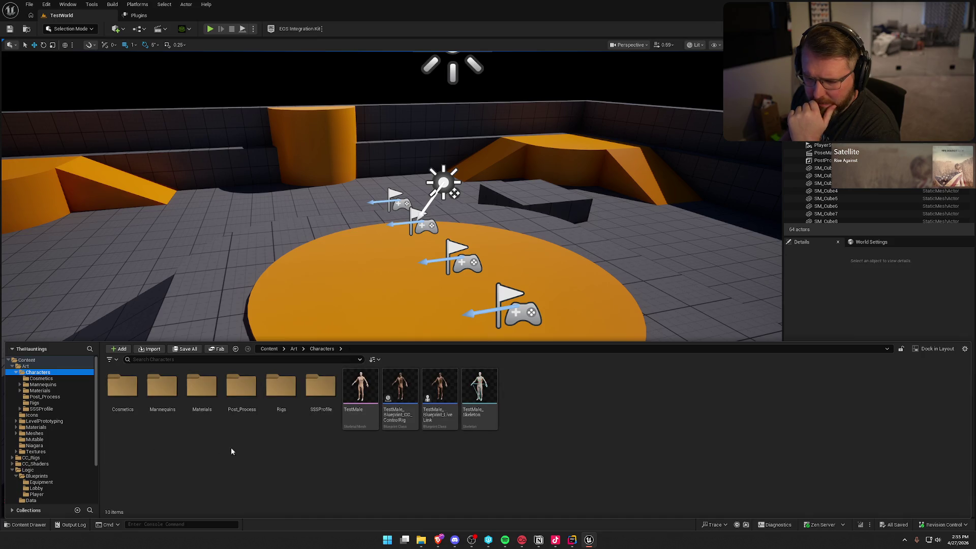
- Create a Mutable Customizable Object asset named Character in Art > Characters
right_click(538, 420)
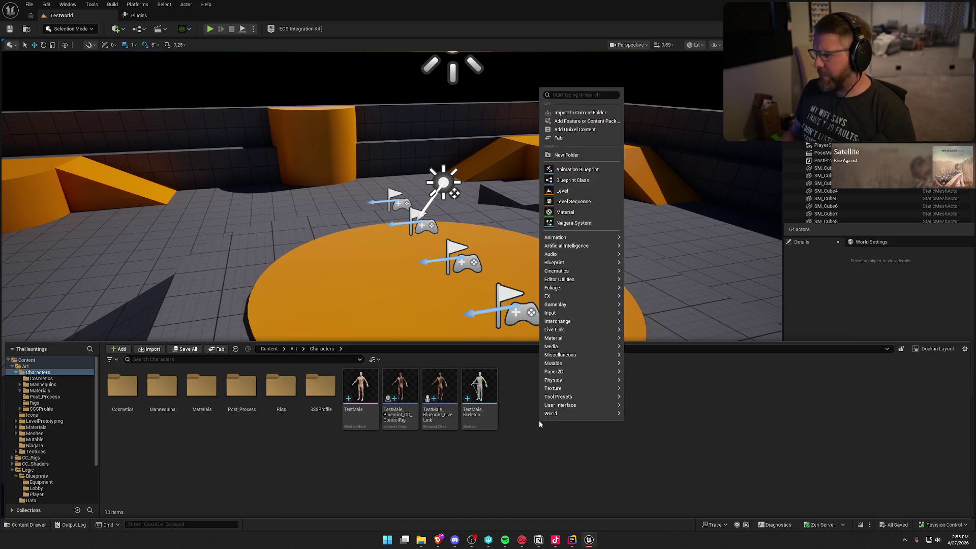
mouse_move(595, 346)
mouse_move(596, 366)
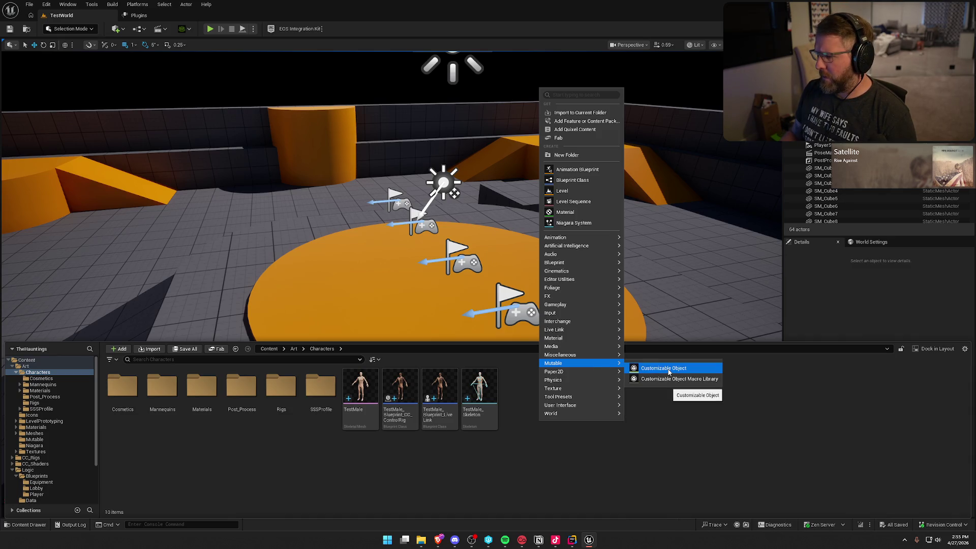
key("alt+Tab")
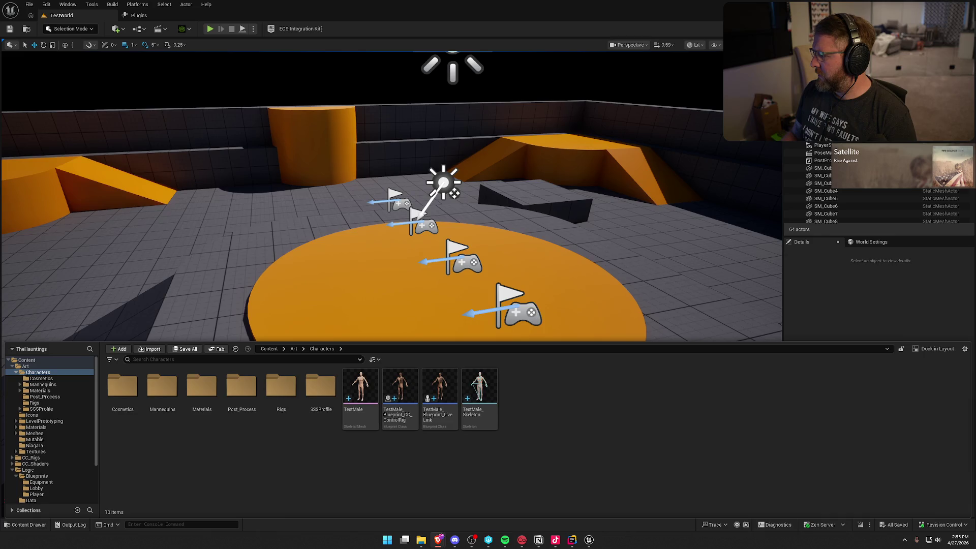
right_click(547, 395)
mouse_move(596, 339)
left_click(640, 344)
type("Character")
key("Return")
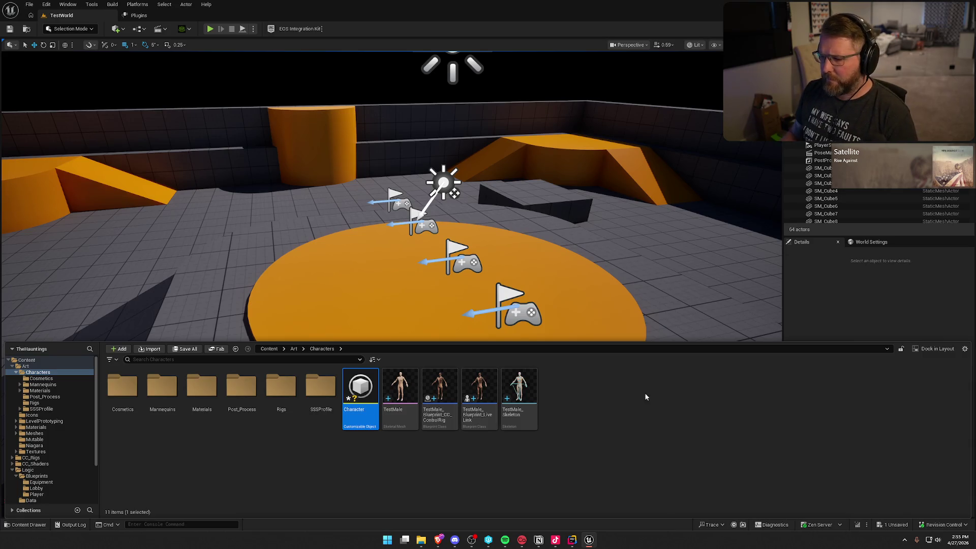
- Save all assets and open the Character object for editing
left_click(658, 449)
key("ctrl+s")
left_click(367, 385)
double_click(367, 385)
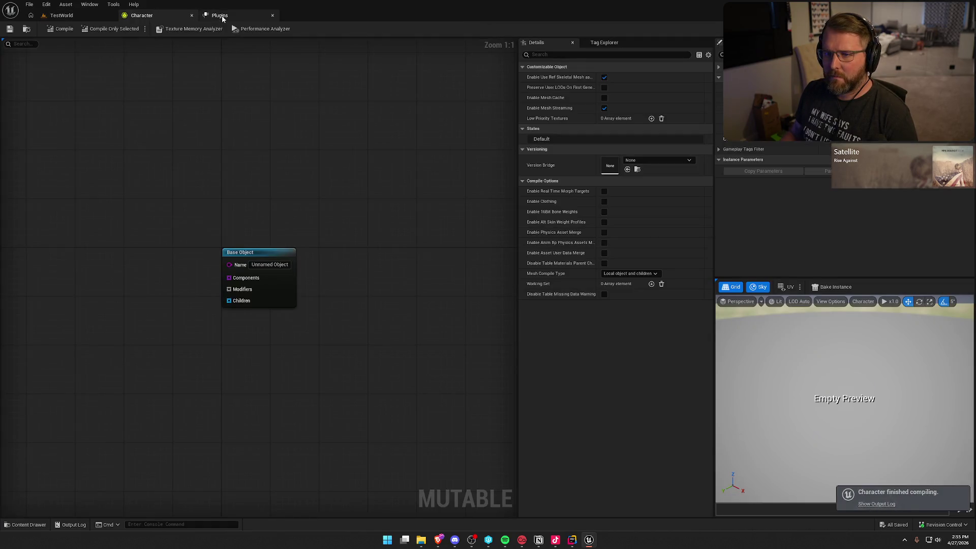
- Rename the graph's Base Object to Character
middle_click(222, 16)
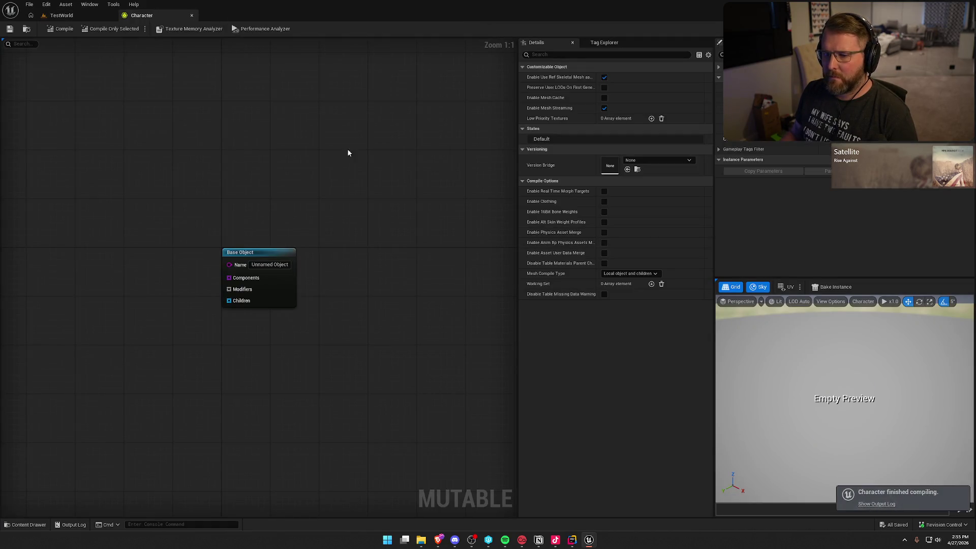
left_click(353, 229)
double_click(352, 230)
key("BackSpace")
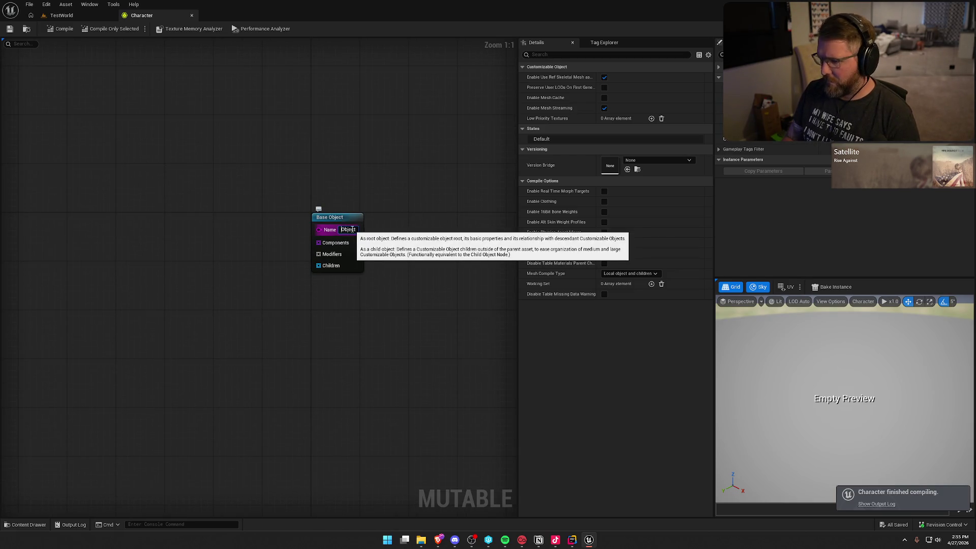
type("Charac")
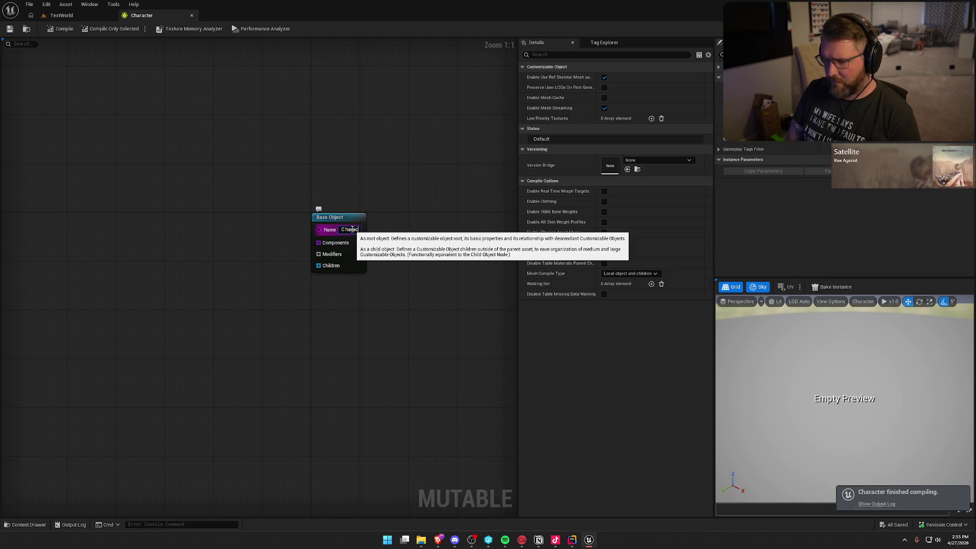
type("ter")
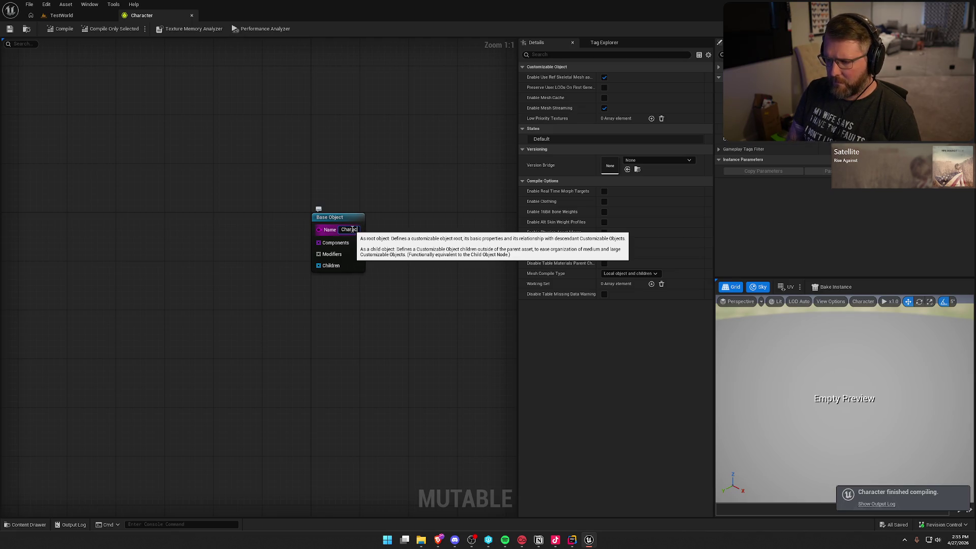
- Add a Skeletal Mesh node to the graph and assign it the TestMale mesh
right_click(157, 233)
type("sk")
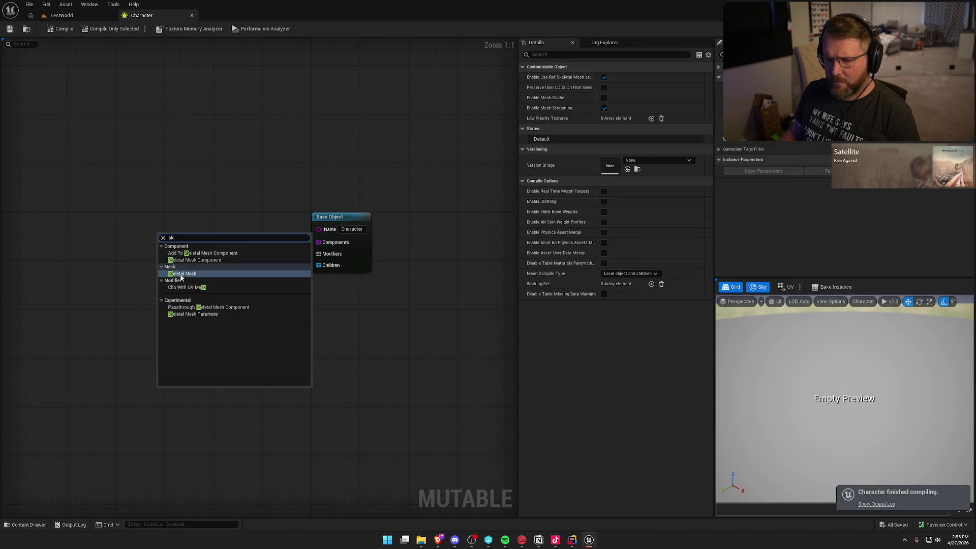
left_click(175, 274)
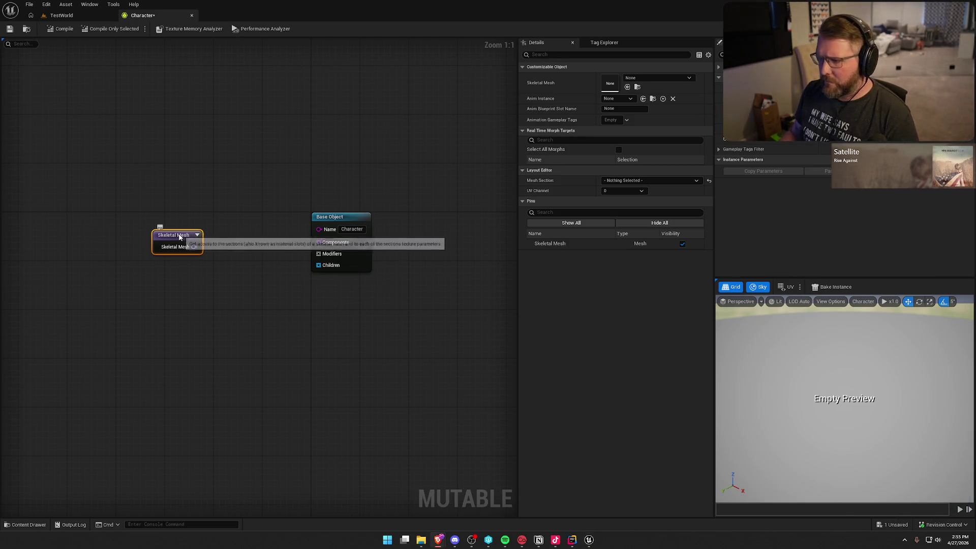
left_click(675, 79)
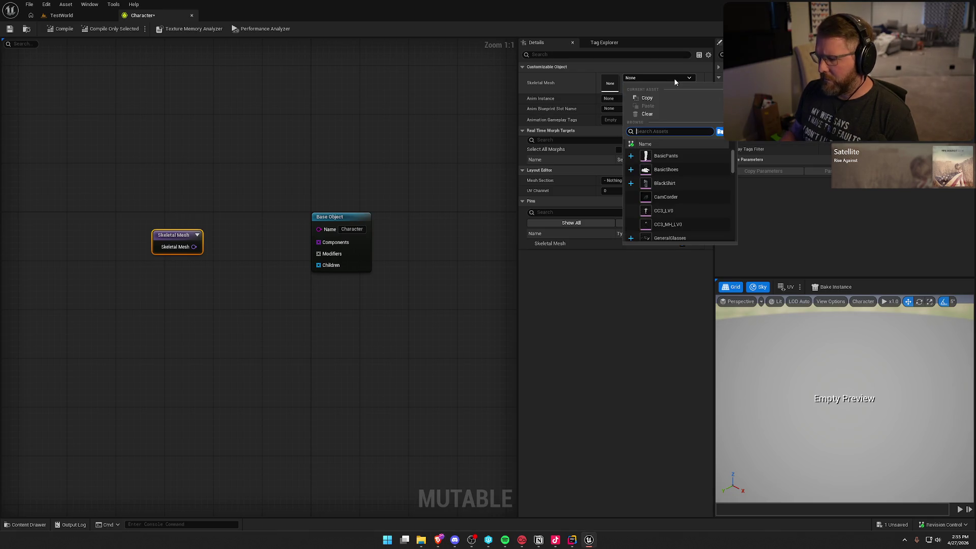
type("test")
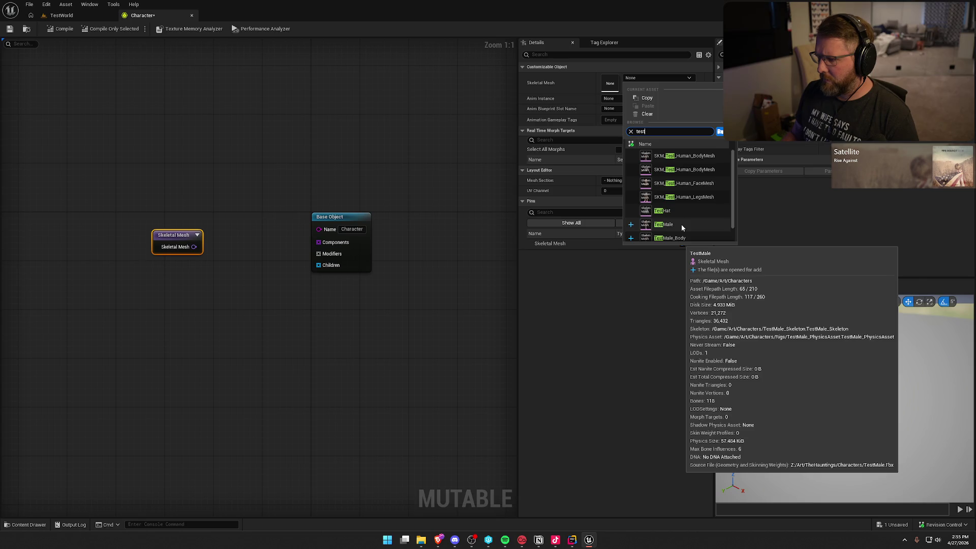
left_click(681, 224)
- Hide all pins on the TestMale node except the Std_Skin_Head_HQ_Inst mesh section
left_click_drag(279, 149, 123, 139)
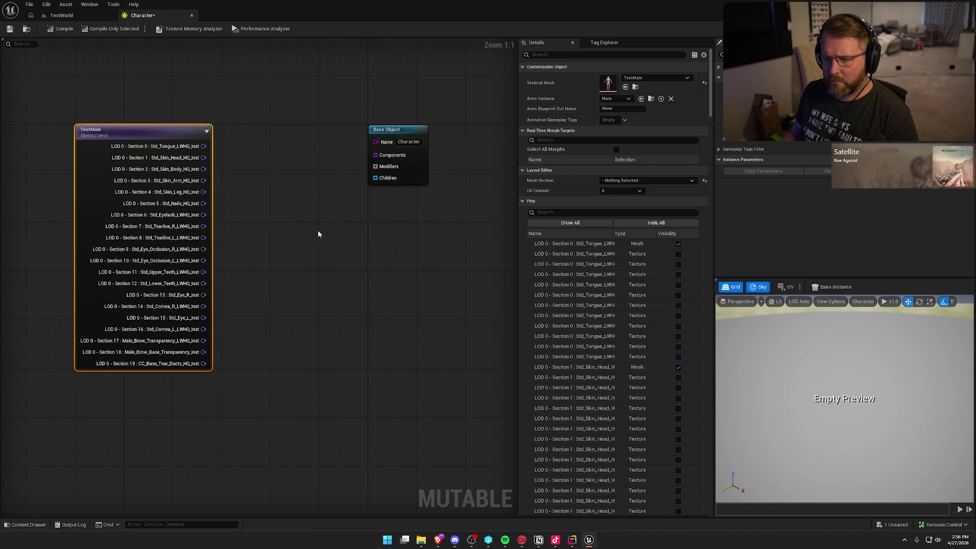
key("alt+Tab")
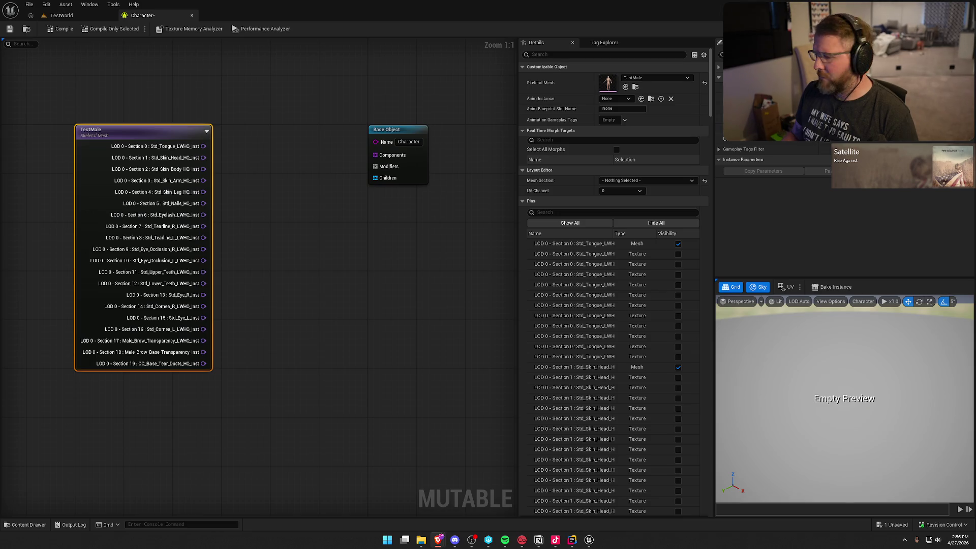
left_click(647, 224)
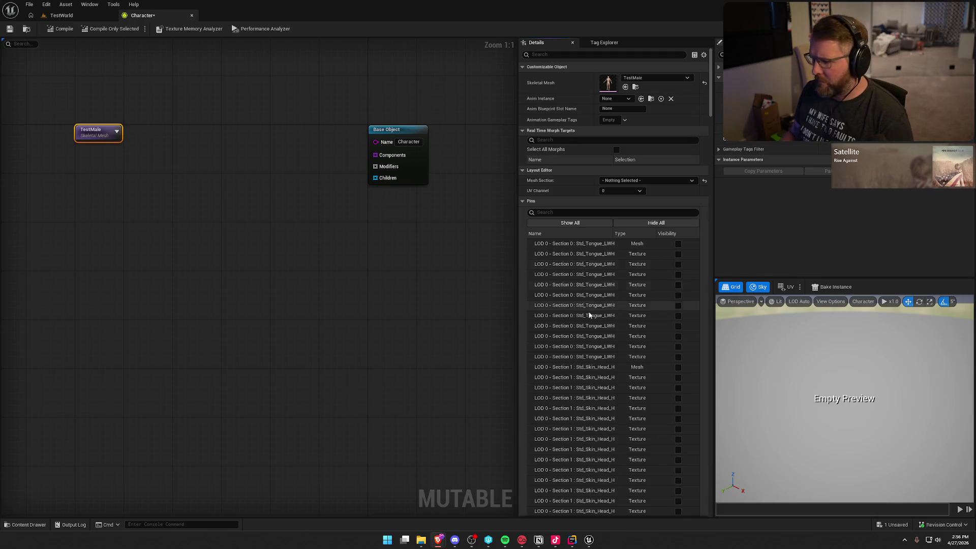
mouse_move(517, 235)
left_mouse_down()
mouse_move(445, 236)
mouse_move(460, 235)
left_mouse_up()
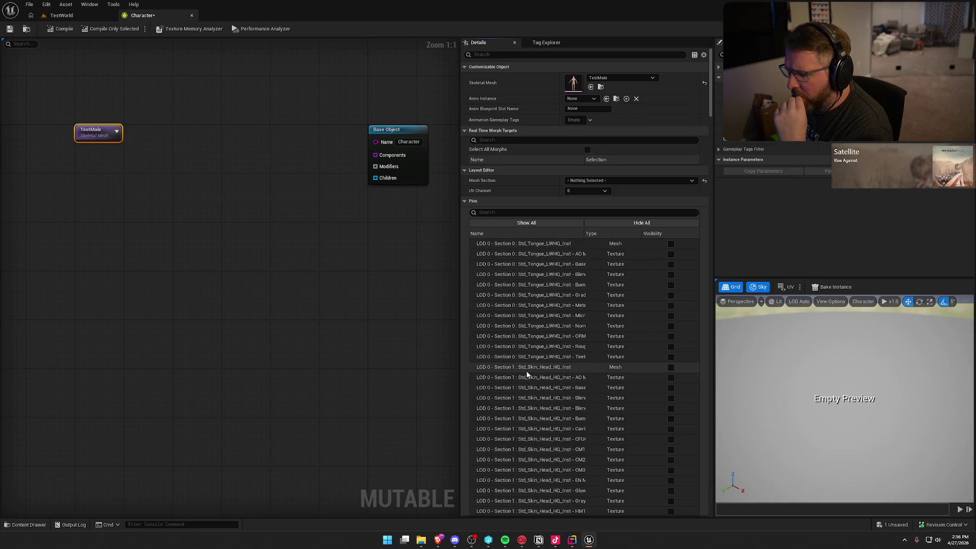
left_click(671, 367)
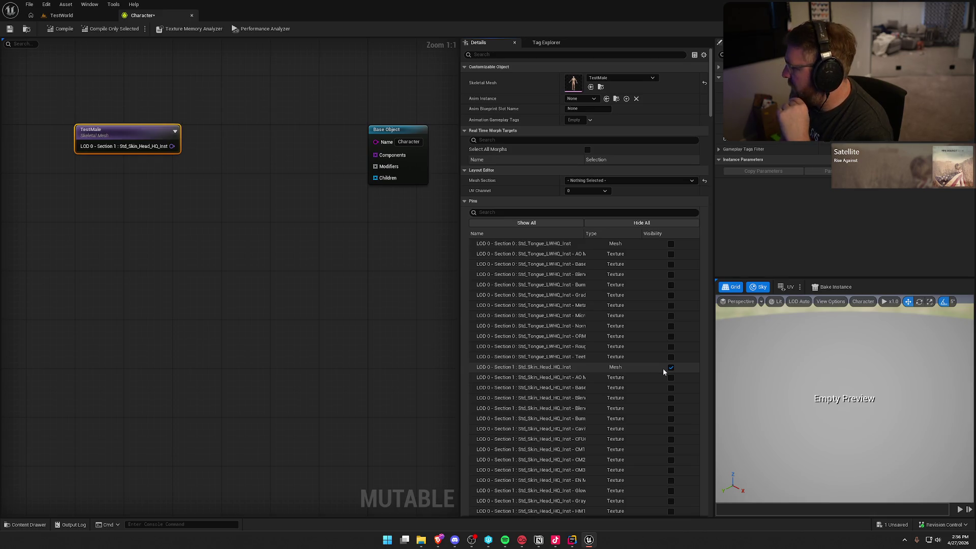
- Also expose the Std_Skin_Body_HQ_Inst pin by filtering the pin list for 'body'
left_click(531, 212)
type("body")
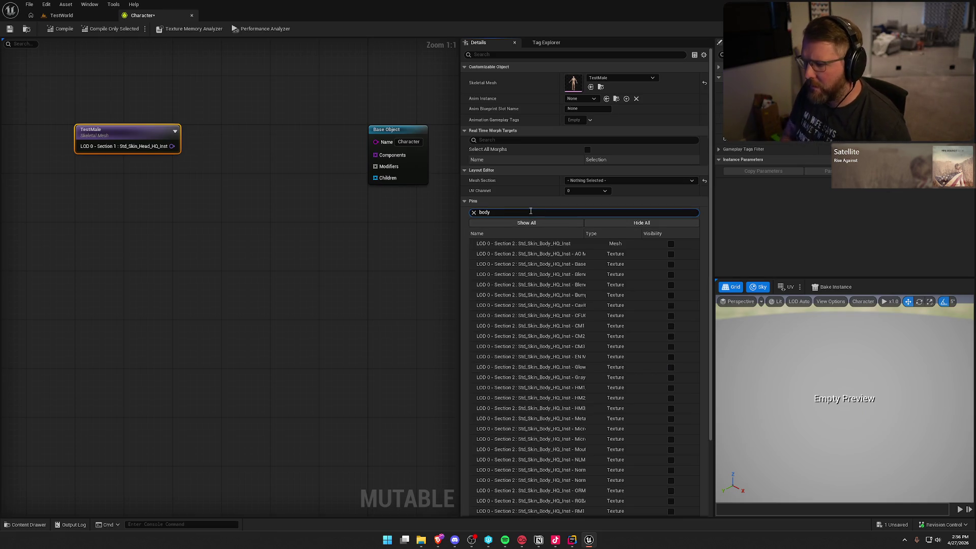
left_click(670, 244)
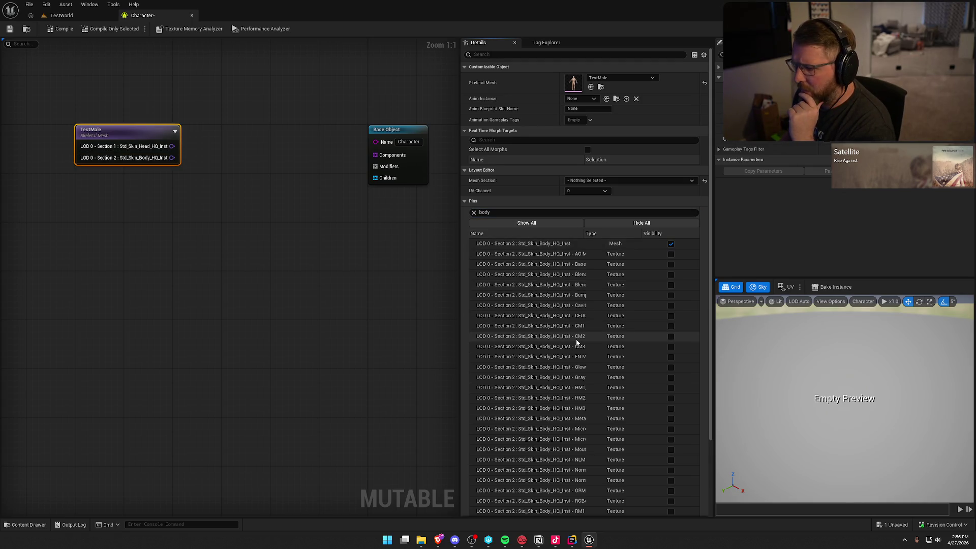
left_click(474, 212)
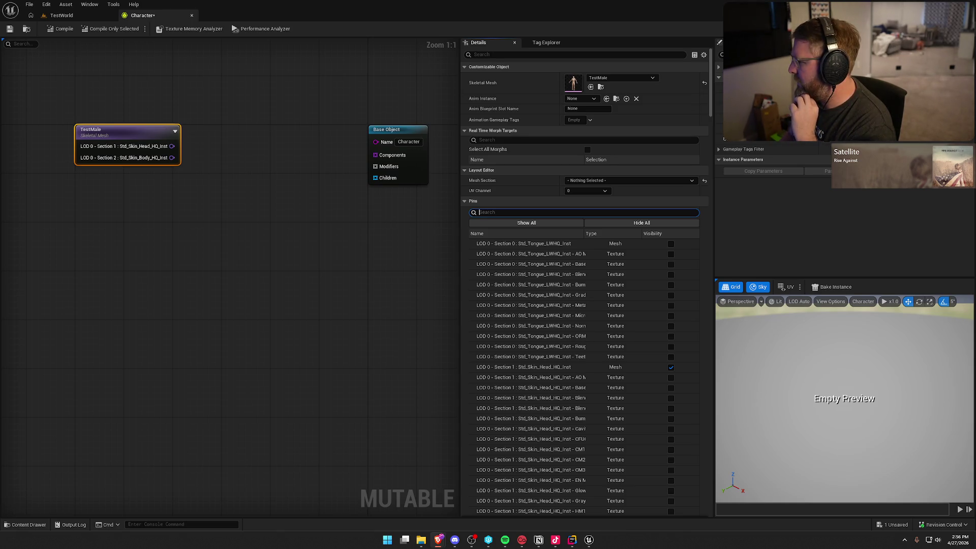
mouse_move(184, 113)
left_mouse_down()
mouse_move(87, 114)
mouse_move(192, 120)
left_mouse_up()
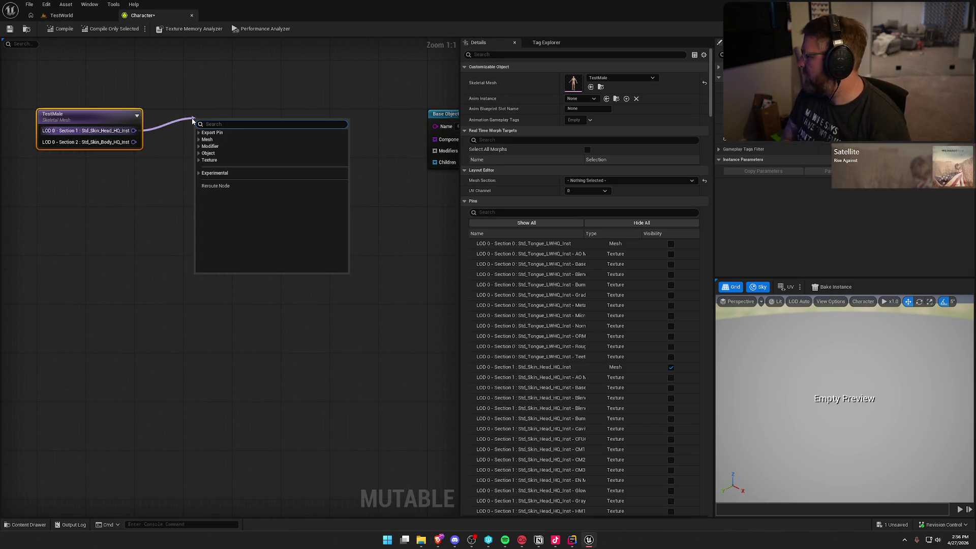
- Add a Mesh Section node for the head, duplicate it, and arrange both nodes
type("mes")
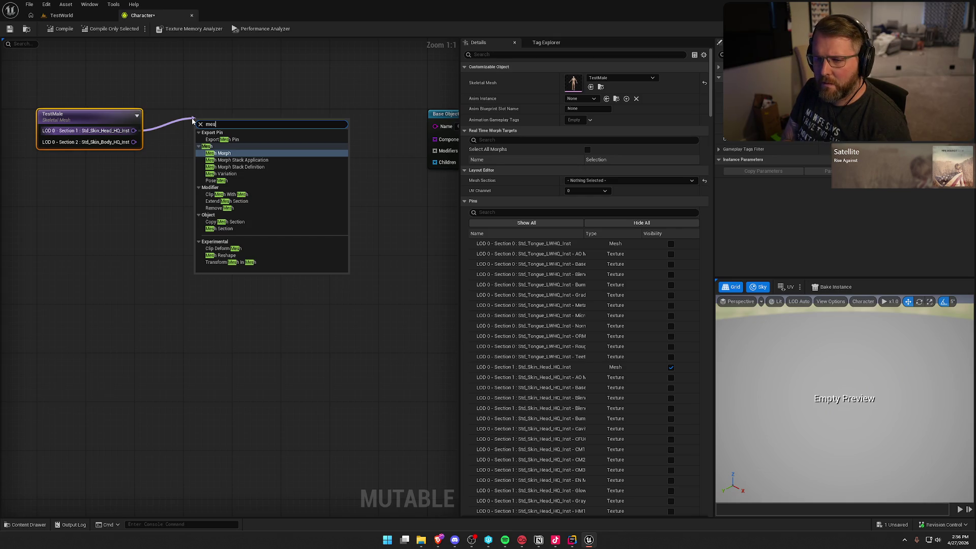
type("h se")
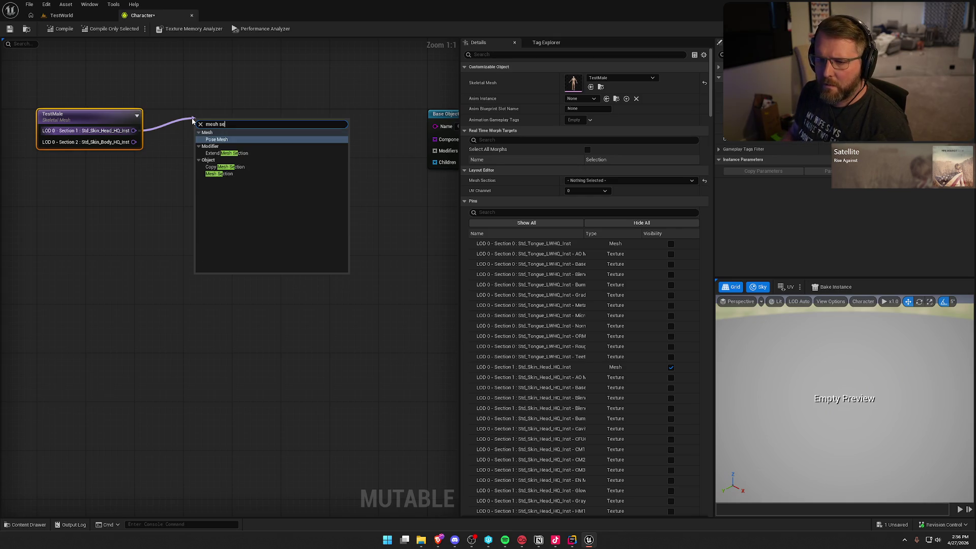
left_click(240, 174)
left_click_drag(238, 134, 234, 111)
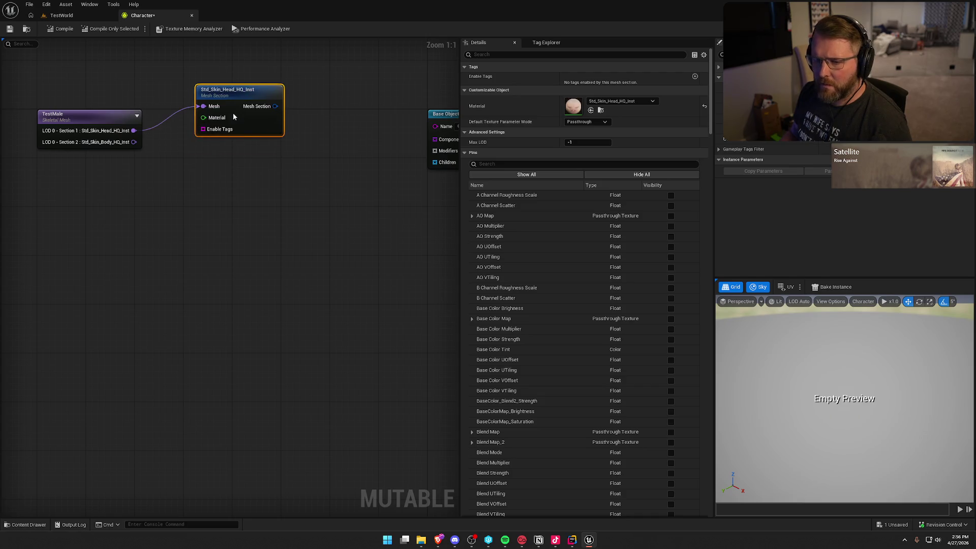
key("ctrl+d")
left_click_drag(214, 189, 134, 142)
left_click_drag(238, 176, 218, 165)
left_click_drag(234, 107, 220, 118)
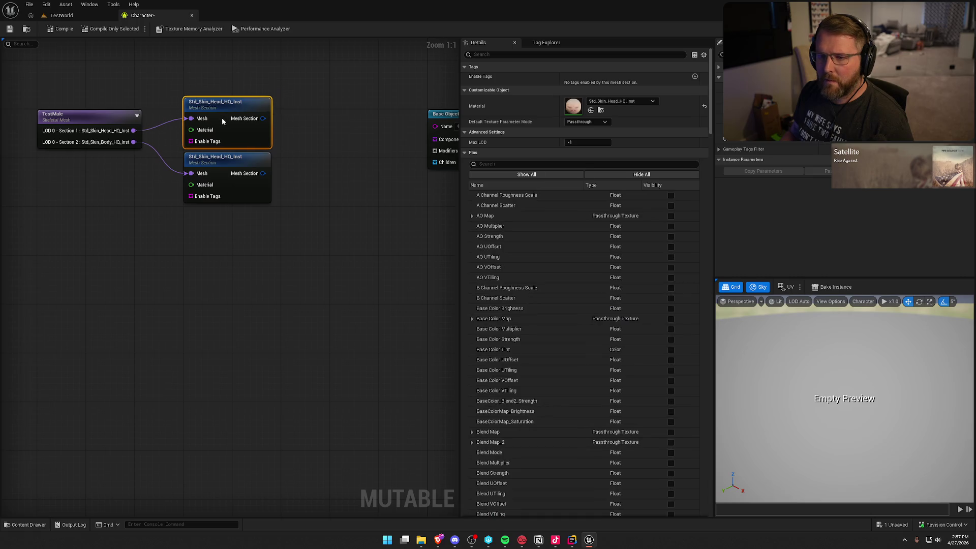
left_click(253, 55)
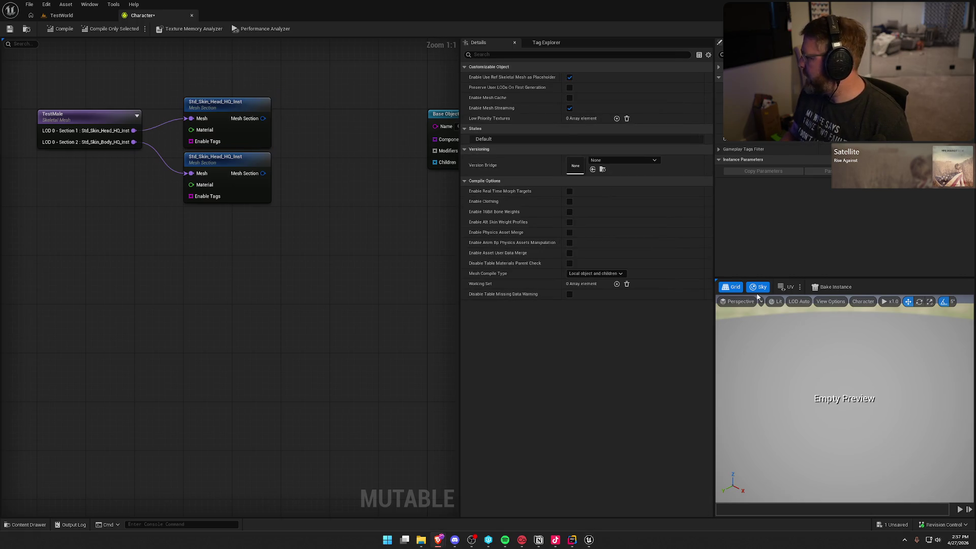
left_click_drag(297, 284, 252, 284)
left_click(173, 166)
left_click(185, 106)
left_click_drag(186, 106, 188, 100)
left_click(256, 139)
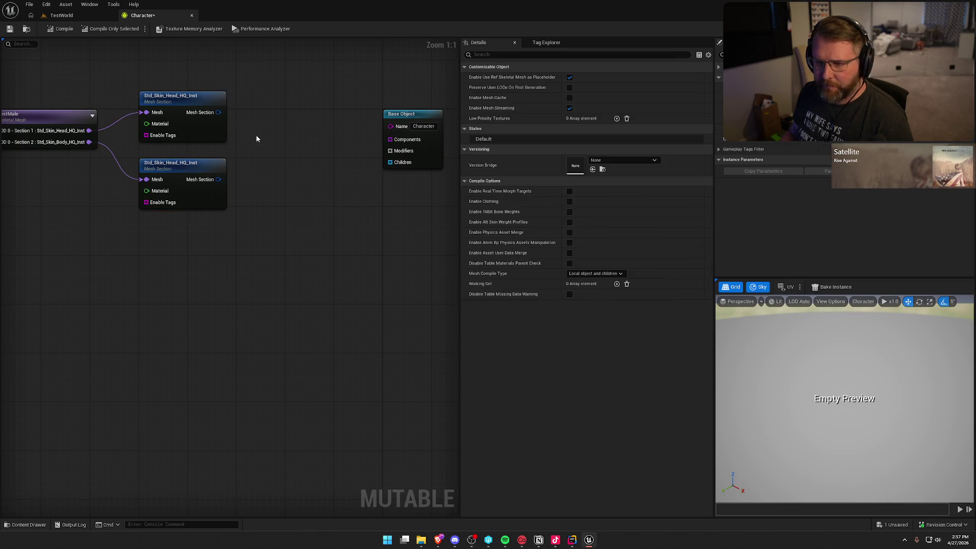
- Add a Skeletal Mesh Component node and wire both Mesh Section outputs into its LOD 0
left_click_drag(218, 179, 253, 179)
type("skel")
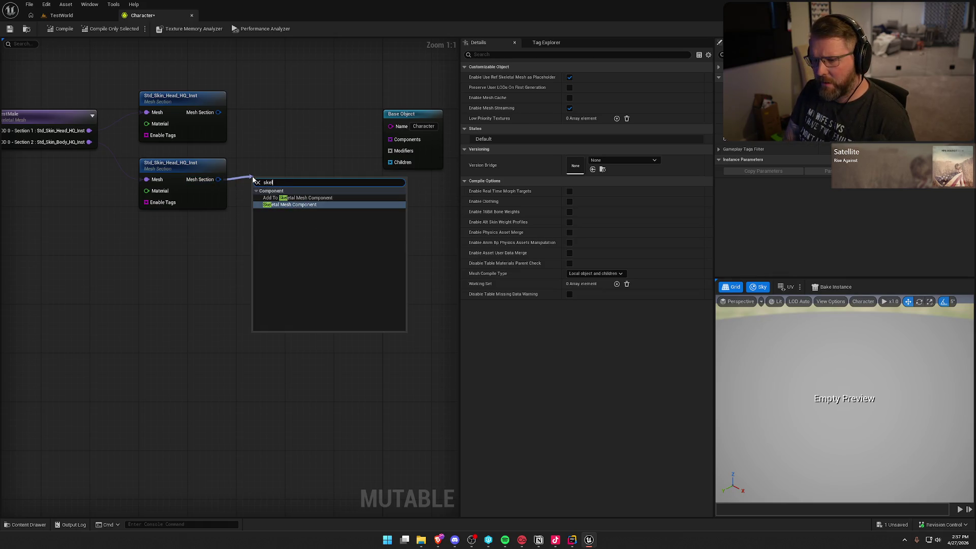
key("Return")
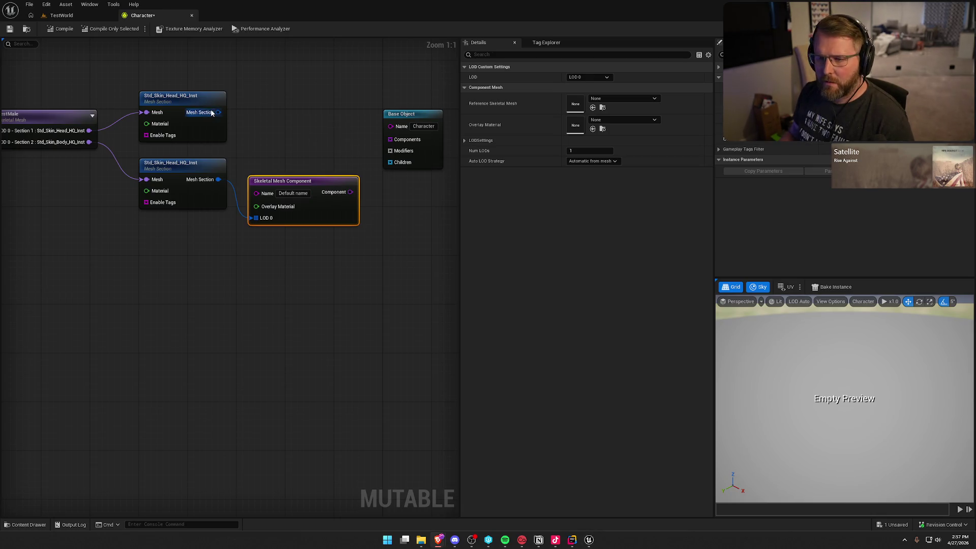
mouse_move(219, 112)
left_mouse_down()
mouse_move(261, 226)
mouse_move(273, 123)
left_mouse_up()
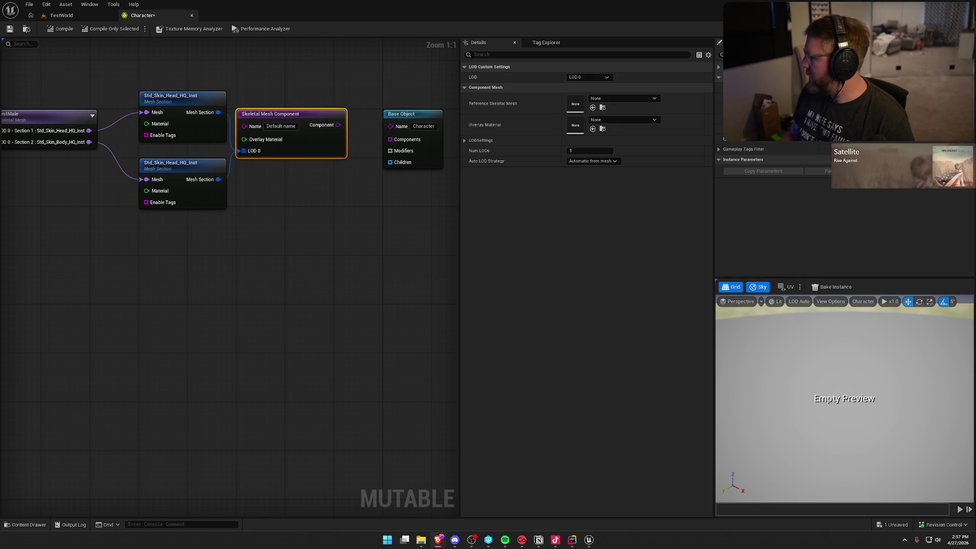
- Name the component Body and connect it to Base Object's Components
left_click(275, 126)
type("Body")
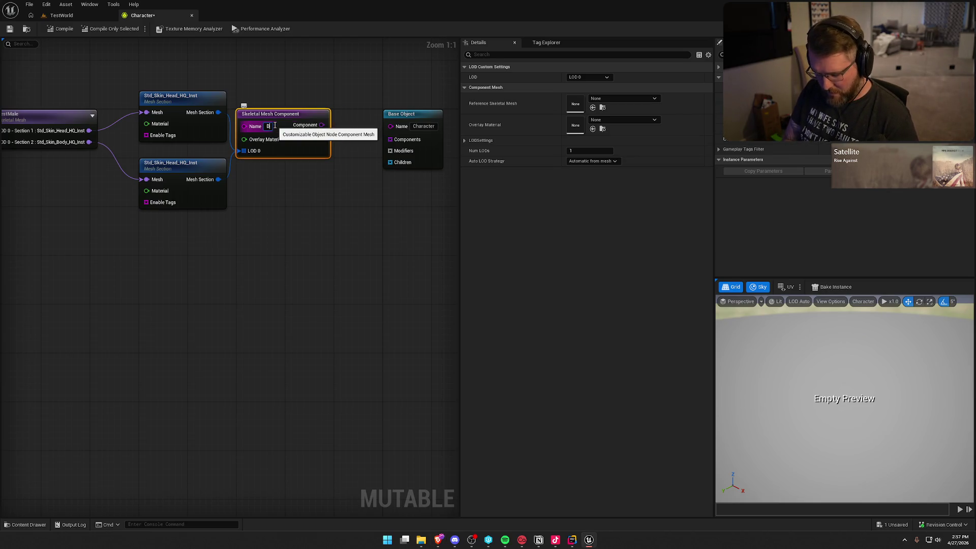
key("Return")
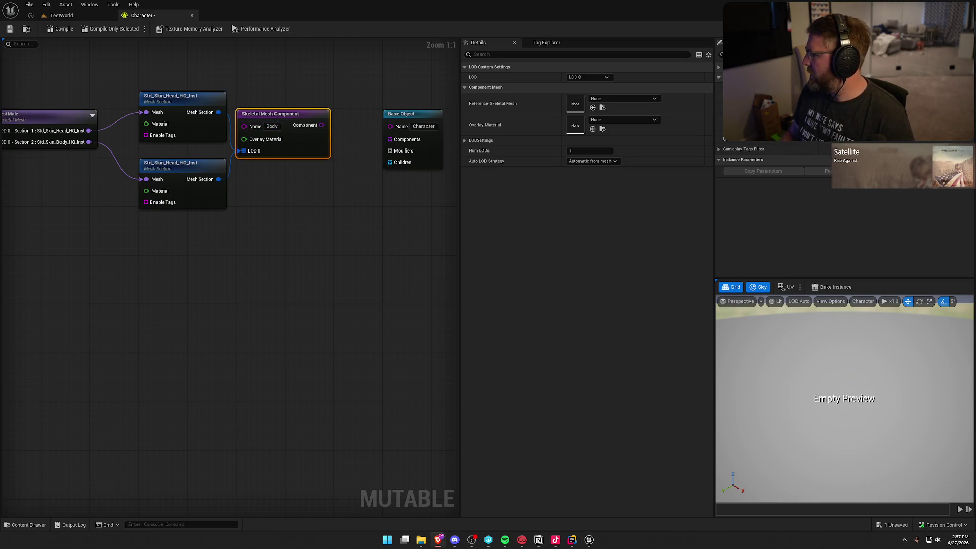
left_click_drag(321, 125, 395, 144)
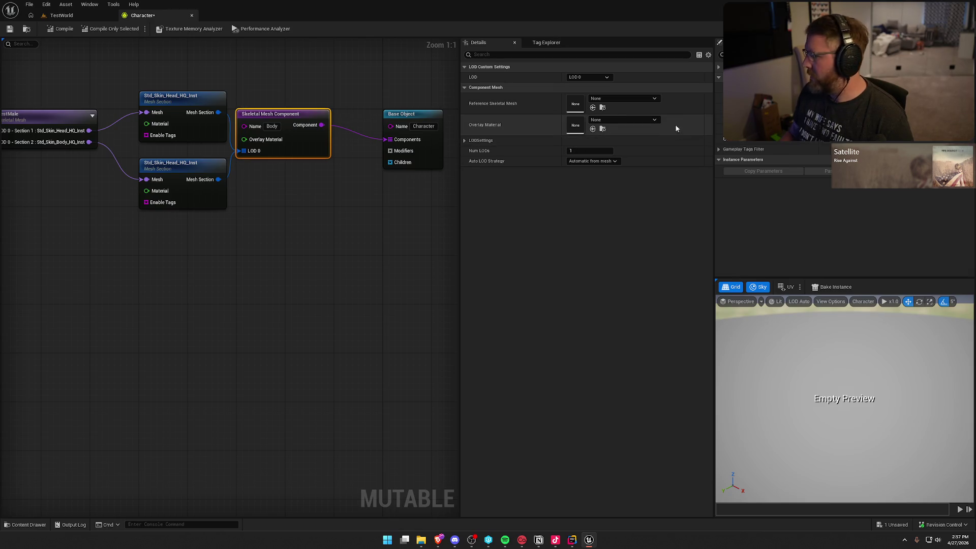
- Set the Body component's Reference Skeletal Mesh to TestMale and compile
left_click(617, 97)
type("test")
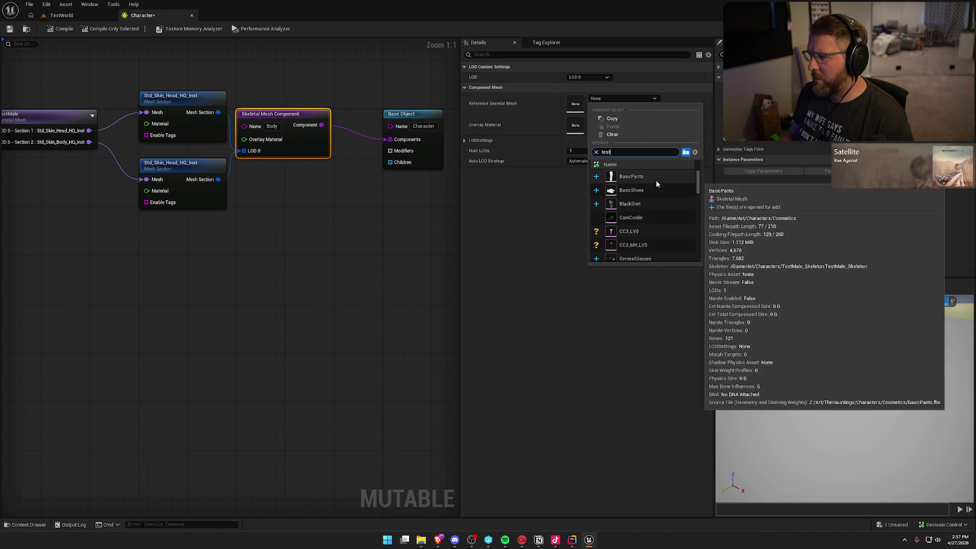
left_click(630, 245)
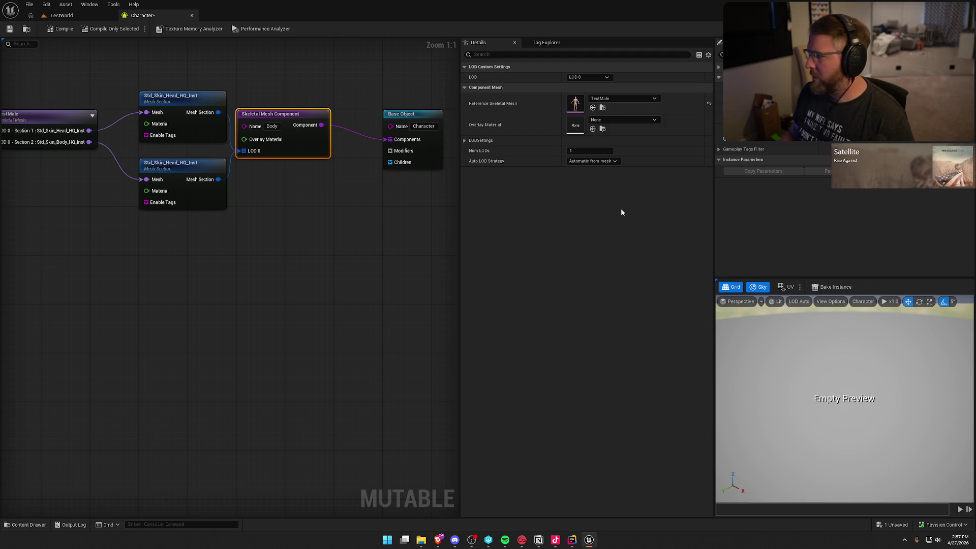
left_click(58, 30)
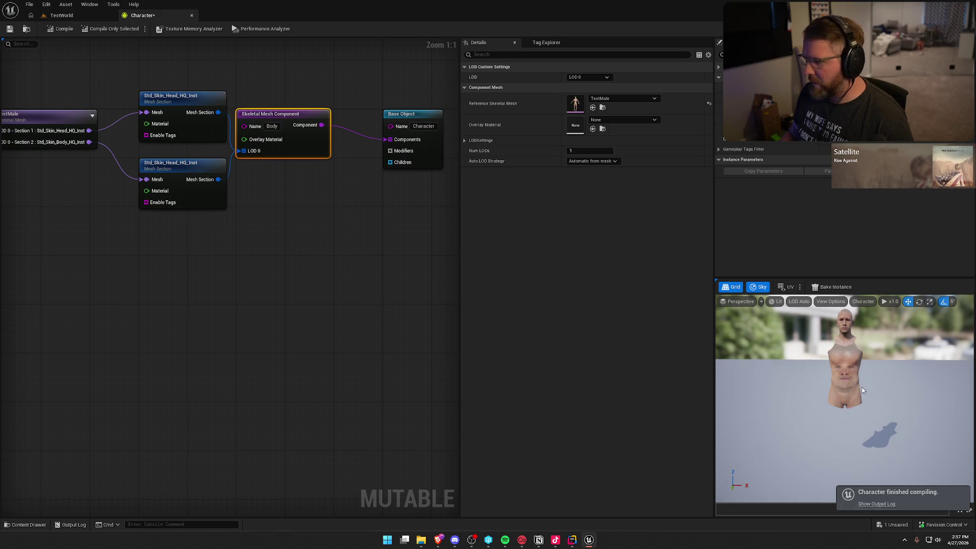
- Delete the duplicate head Mesh Section node
scroll(174, 272, "down", 1)
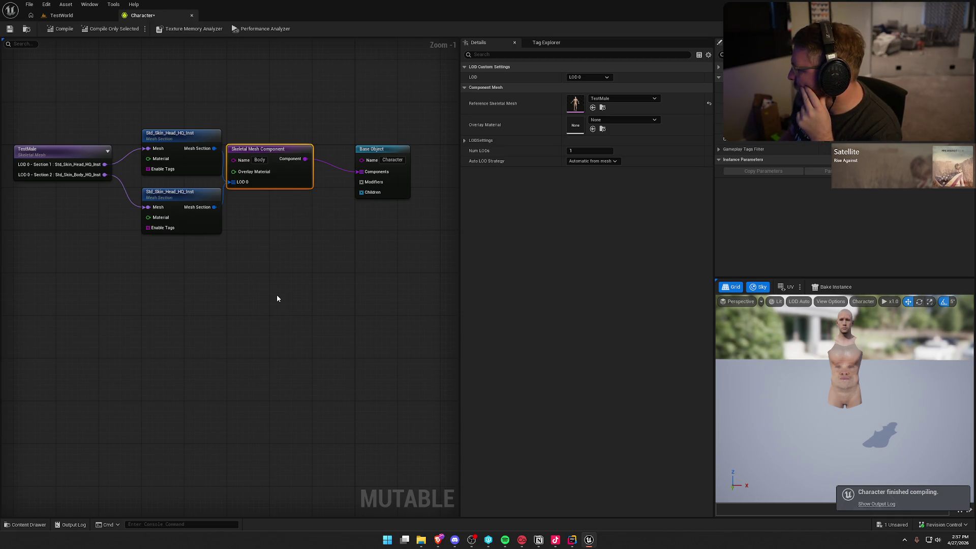
left_click_drag(277, 294, 296, 294)
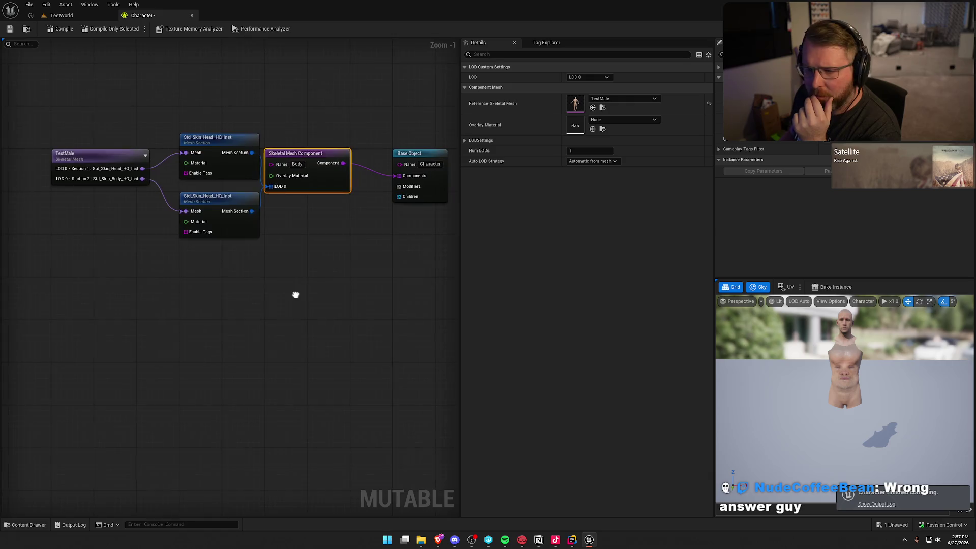
left_click(216, 197)
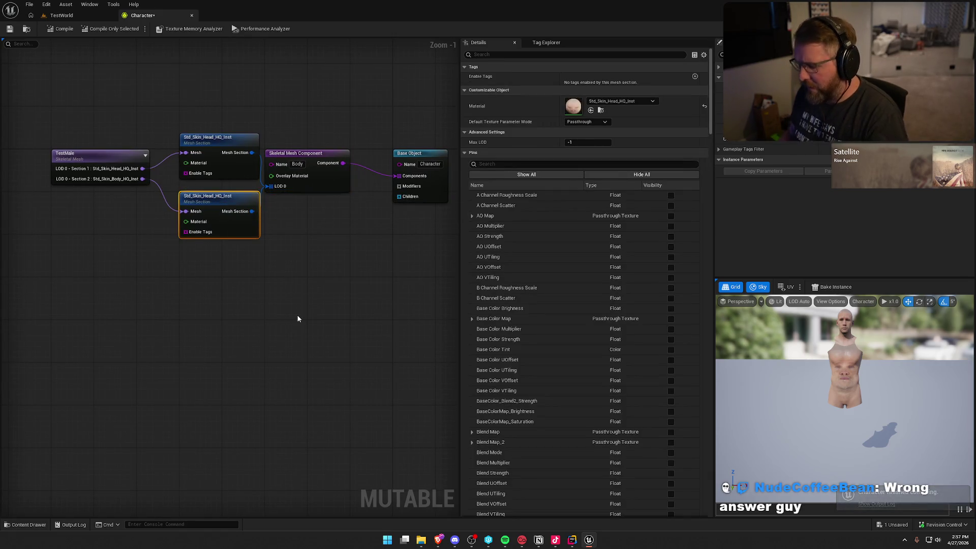
key("Delete")
left_click_drag(142, 178, 190, 218)
type("m")
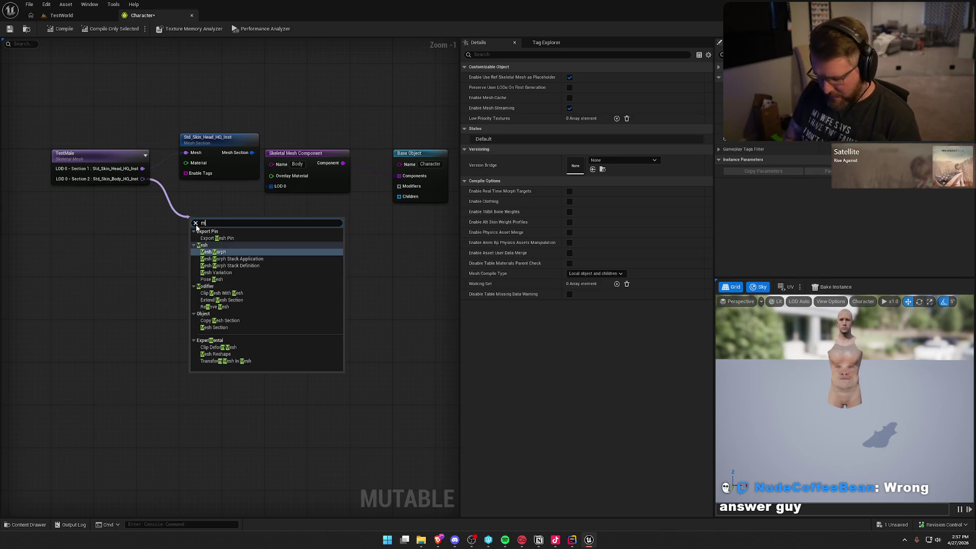
type("esh seco")
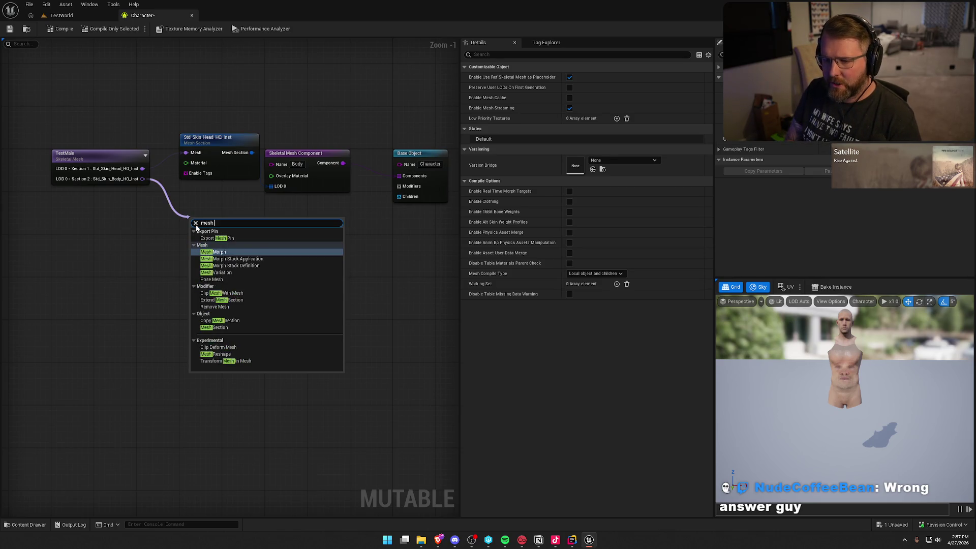
- Add a Std_Skin_Body_HQ_Inst Mesh Section from LOD 0 Section 2 and wire it into Body's LOD 0
key("BackSpace")
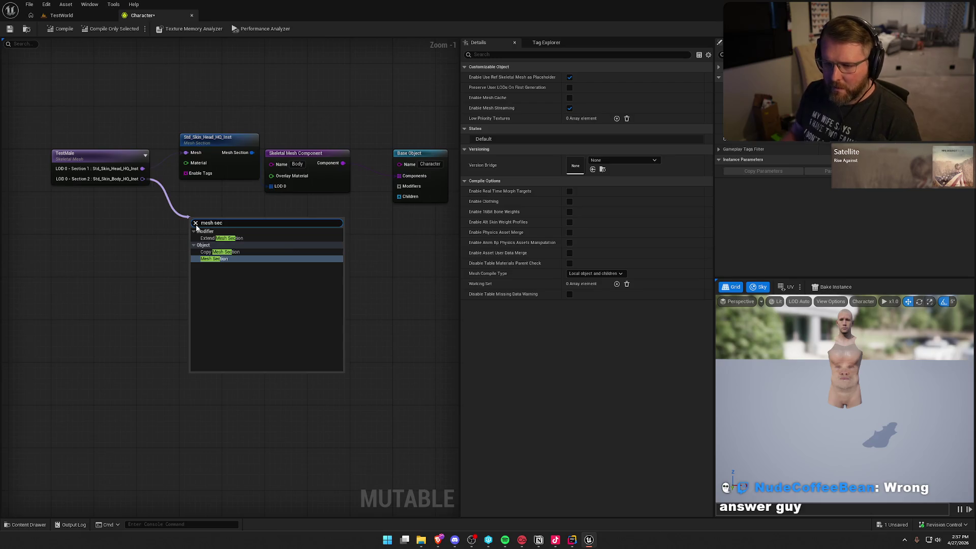
left_click(217, 260)
left_click_drag(257, 232, 271, 186)
left_click_drag(238, 222, 232, 201)
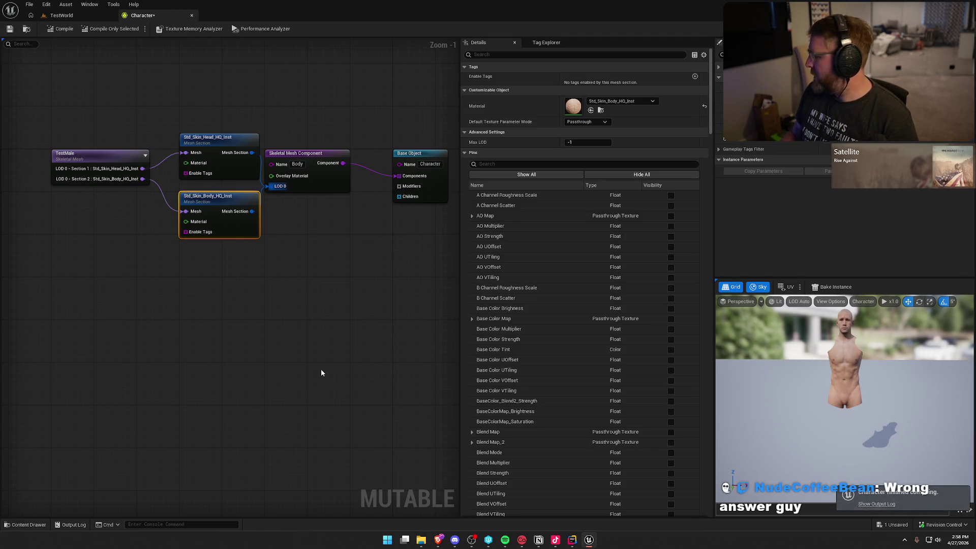
left_click(328, 323)
left_click_drag(327, 322, 295, 329)
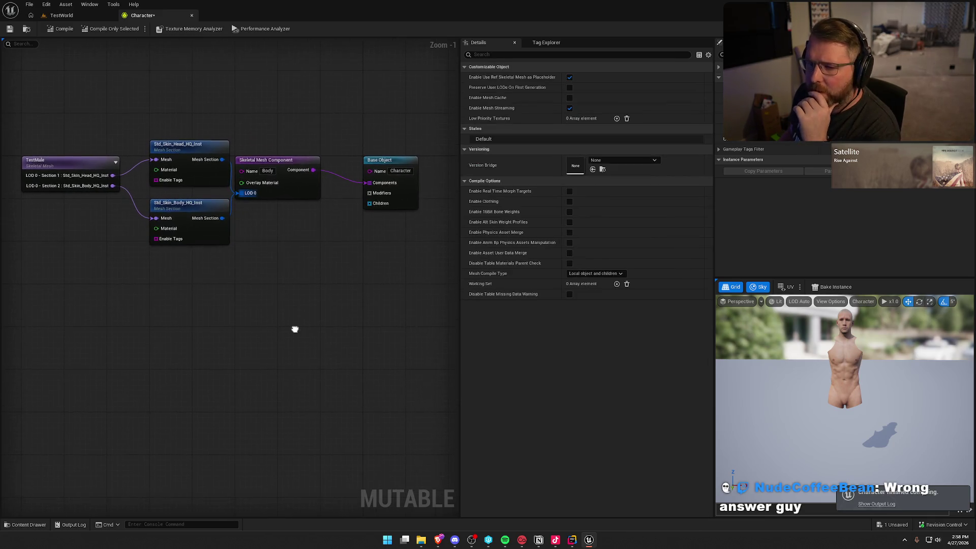
left_click_drag(392, 161, 392, 145)
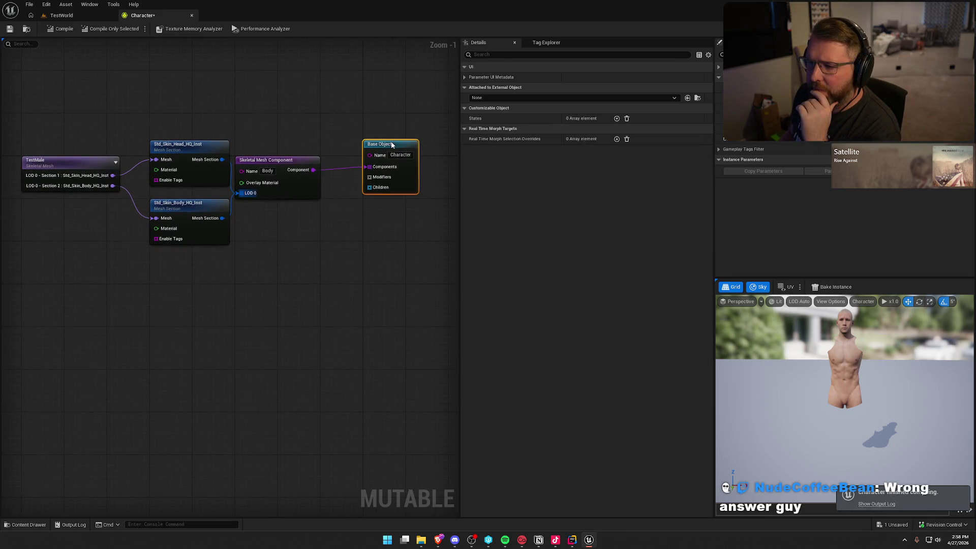
left_click(109, 162)
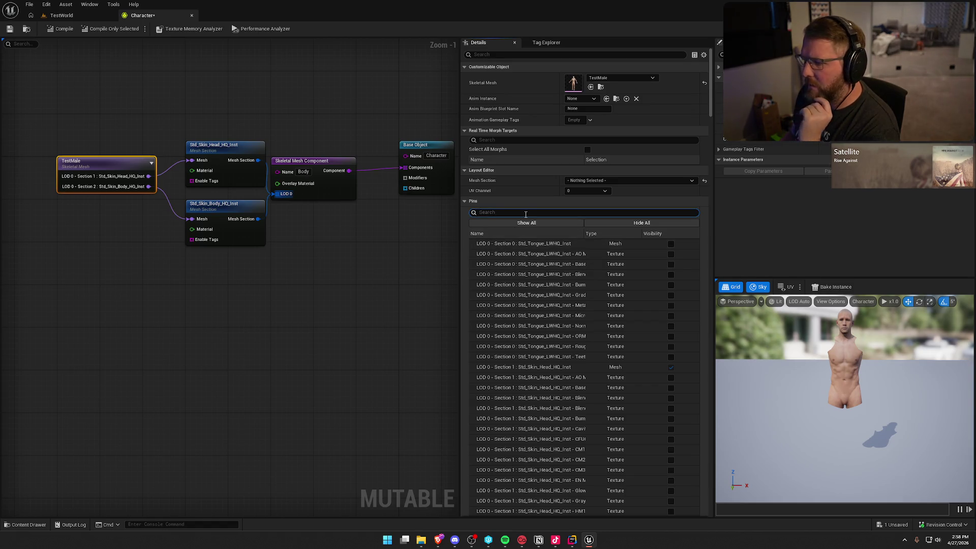
- Expose TestMale's arm pin, wire a Std_Skin_Arm_HQ_Inst Mesh Section into LOD 0, and compile
type("arm")
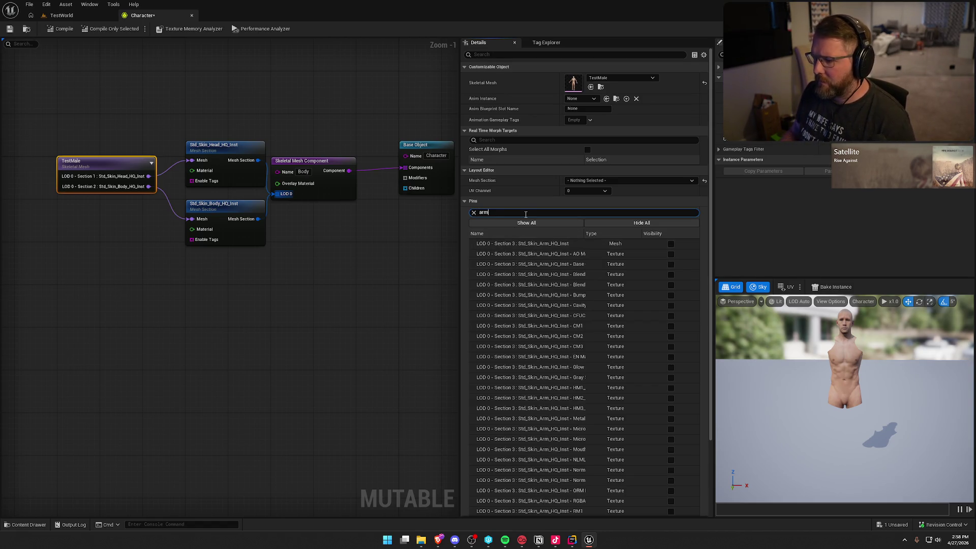
left_click(671, 244)
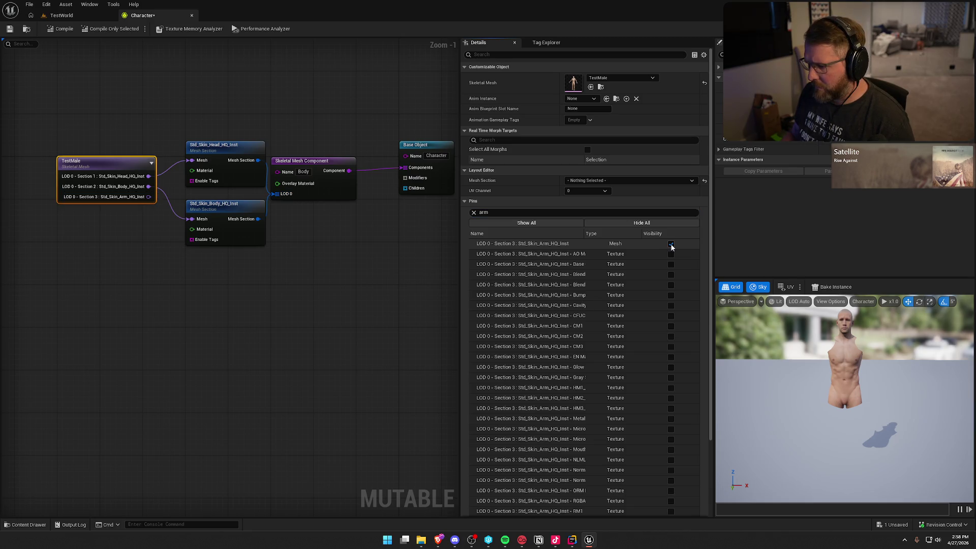
left_click_drag(148, 197, 183, 261)
type("mesh sec")
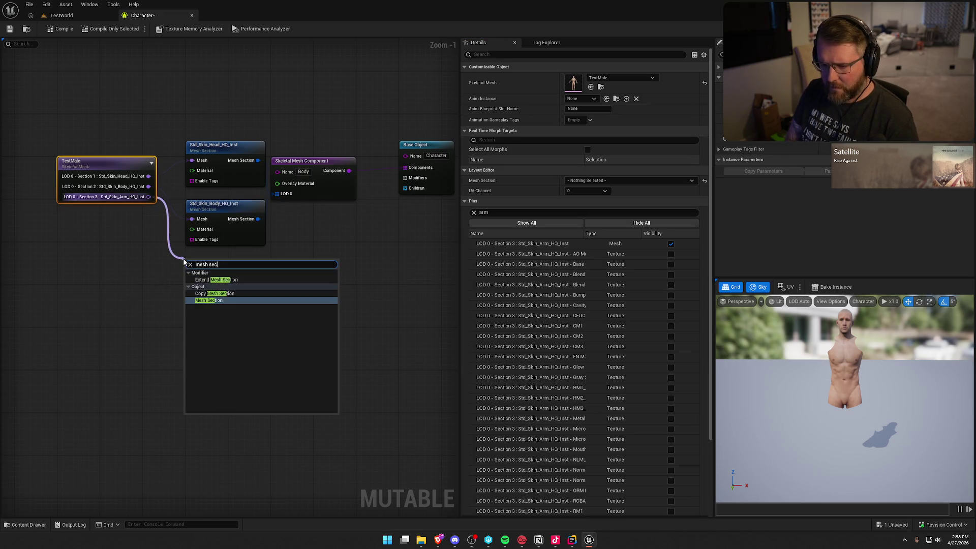
left_click_drag(252, 278, 277, 194)
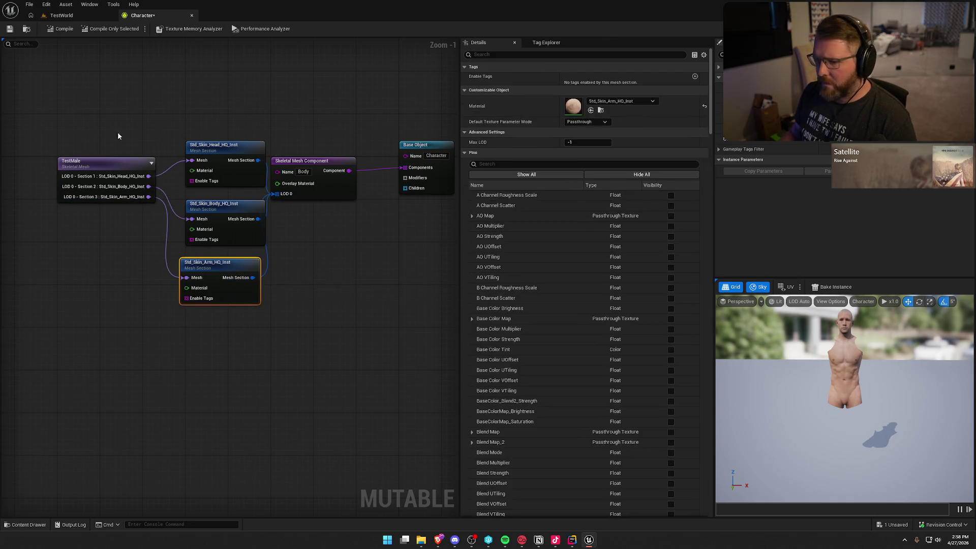
left_click(56, 29)
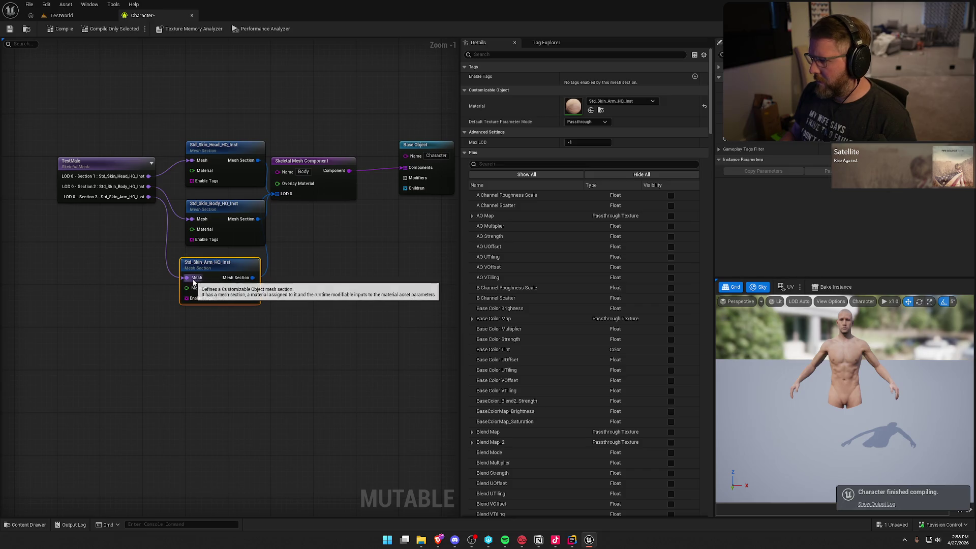
left_click_drag(203, 263, 209, 259)
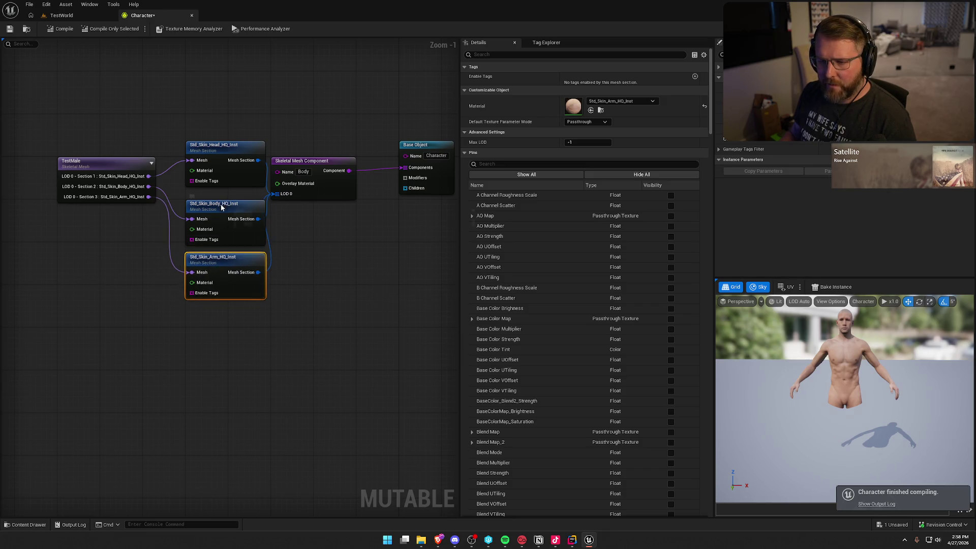
- Expose TestMale's leg pin, wire a Std_Skin_Leg_HQ_Inst Mesh Section into LOD 0, and compile
left_click(104, 170)
type("leg")
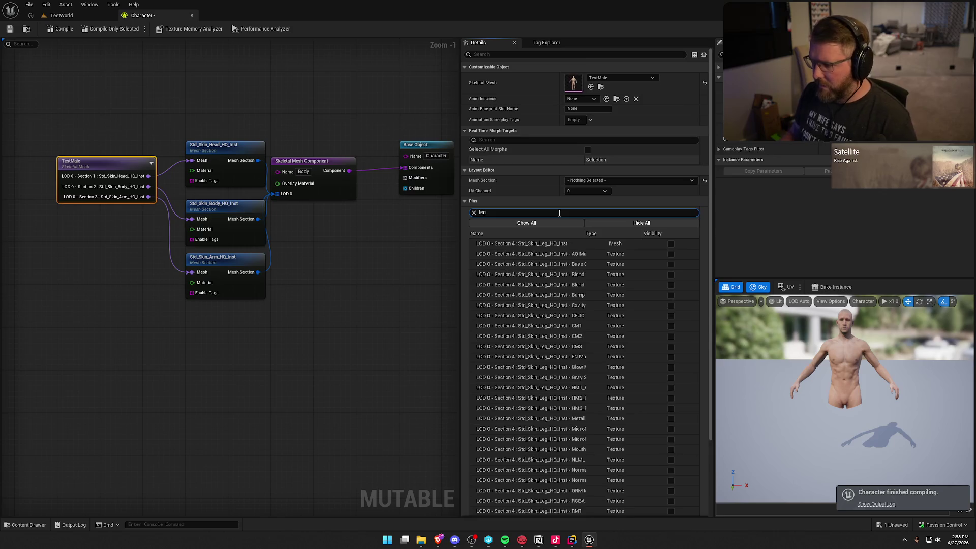
left_click(671, 244)
mouse_move(148, 207)
left_mouse_down()
mouse_move(209, 272)
mouse_move(203, 326)
left_mouse_up()
type("mesh sec")
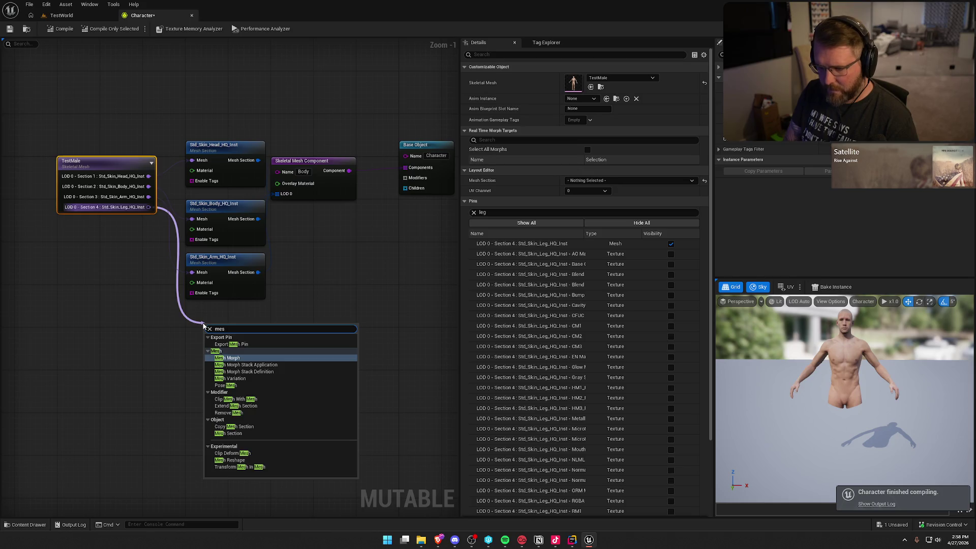
key("Return")
left_click_drag(274, 341, 282, 199)
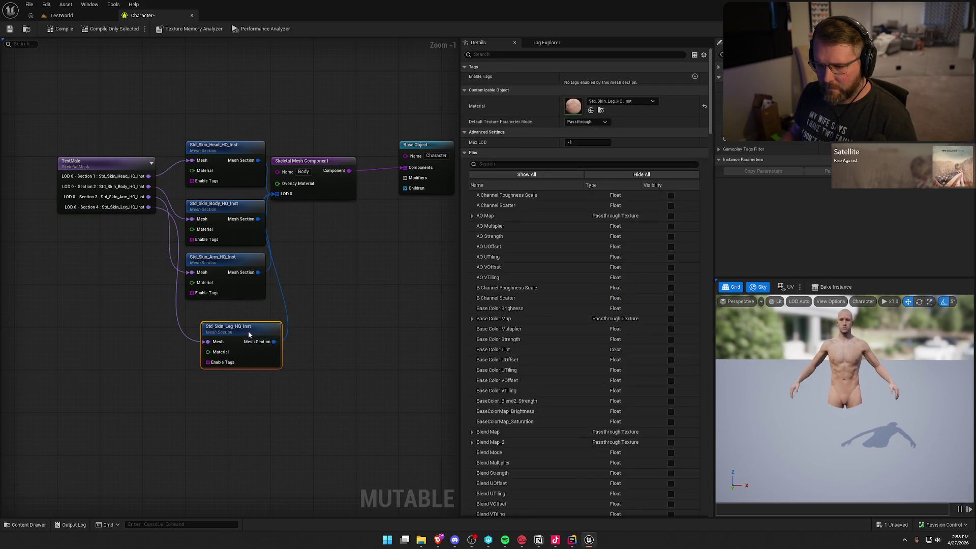
left_click_drag(250, 335, 234, 314)
left_click(60, 28)
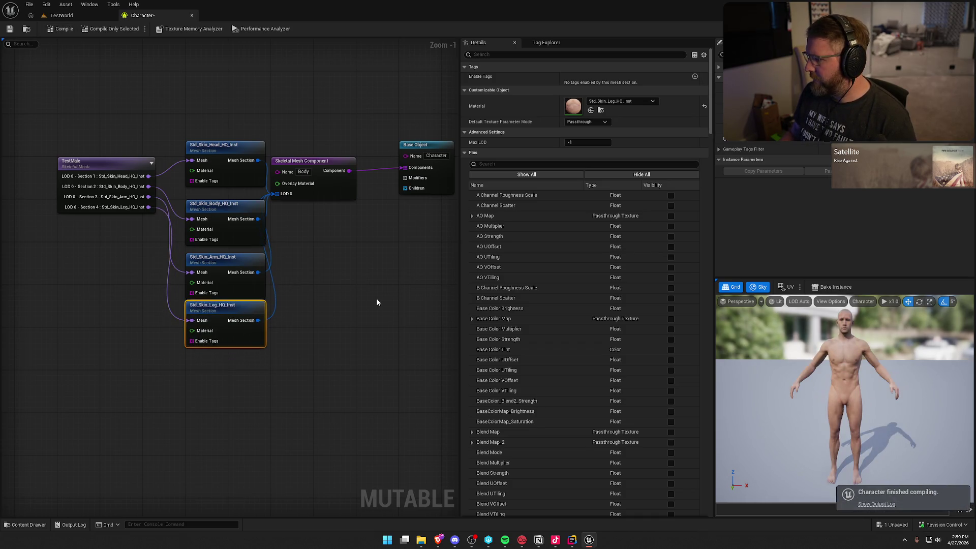
- Tidy the graph by repositioning the Skeletal Mesh Component and Base Object nodes
left_click(356, 277)
left_click_drag(382, 261, 341, 276)
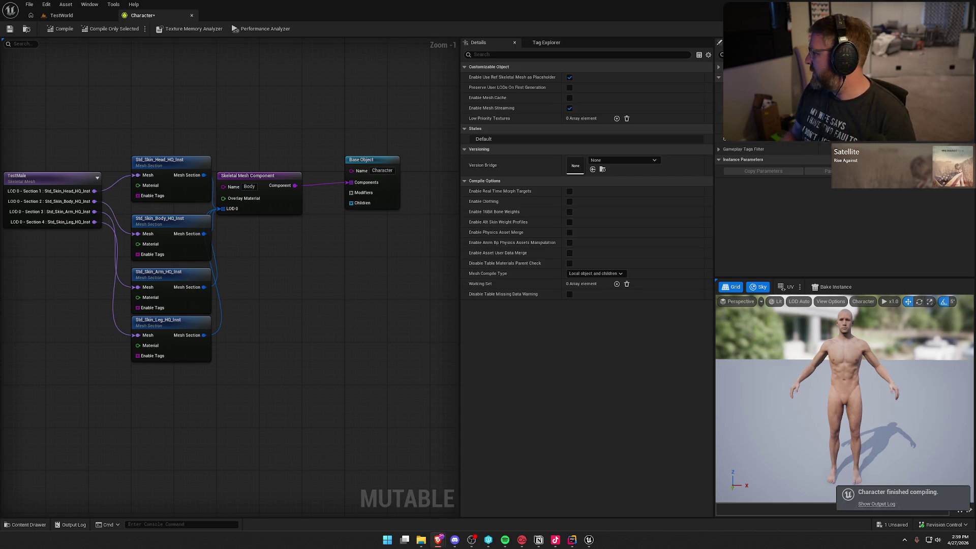
left_click_drag(305, 296, 333, 301)
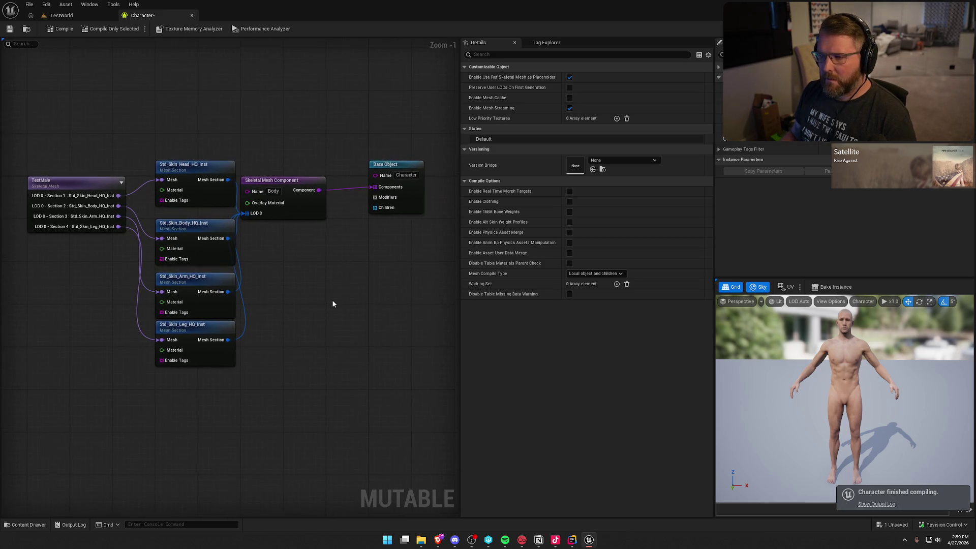
mouse_move(291, 184)
left_mouse_down()
mouse_move(319, 224)
mouse_move(300, 220)
mouse_move(309, 209)
mouse_move(307, 226)
left_mouse_up()
scroll(349, 173, "down", 1)
mouse_move(323, 155)
left_mouse_down()
mouse_move(329, 166)
mouse_move(321, 166)
left_mouse_up()
left_click(307, 291)
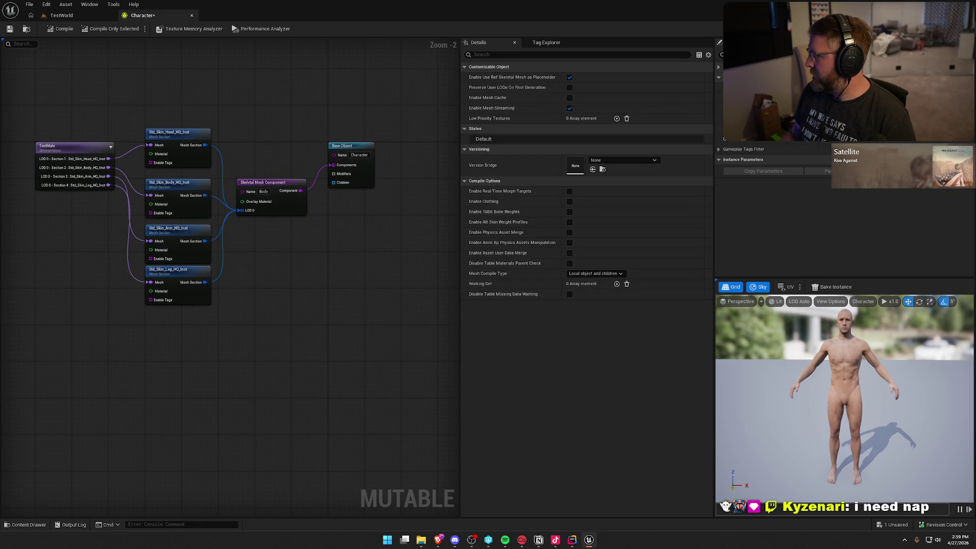
- Select BlackShirt in the Cosmetics folder and assign it to a new Skeletal Mesh node
key("ctrl+space")
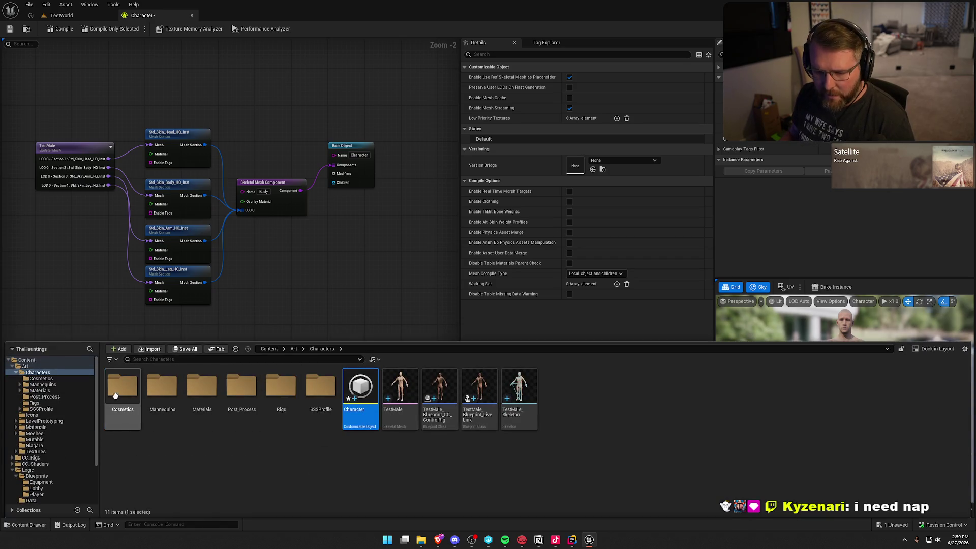
double_click(122, 386)
left_click(232, 402)
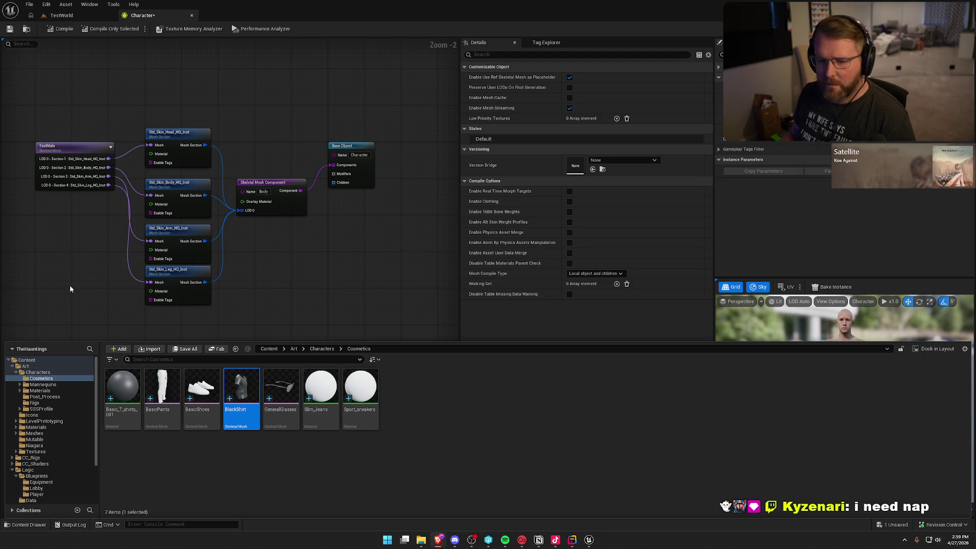
left_click_drag(70, 289, 184, 252)
right_click(184, 251)
type("mesh")
key("Escape")
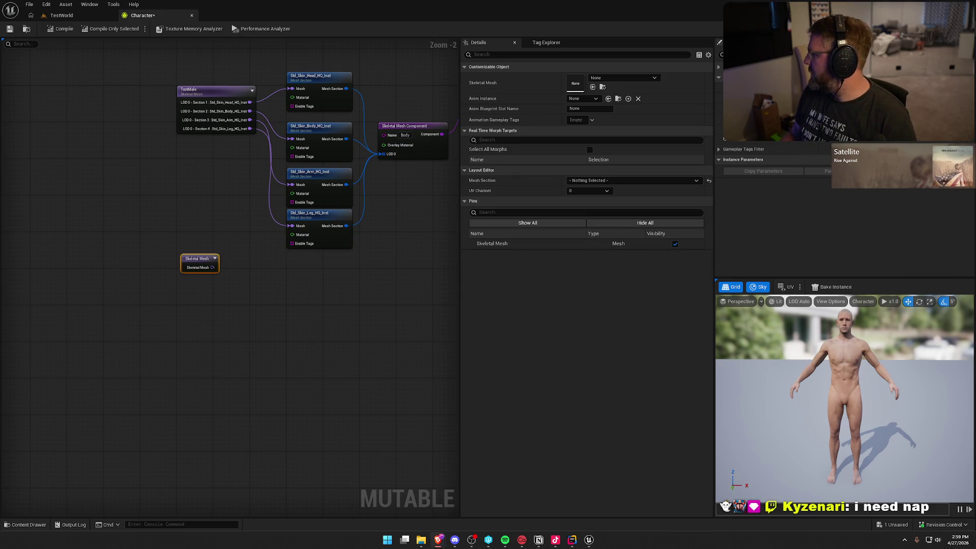
left_click(593, 86)
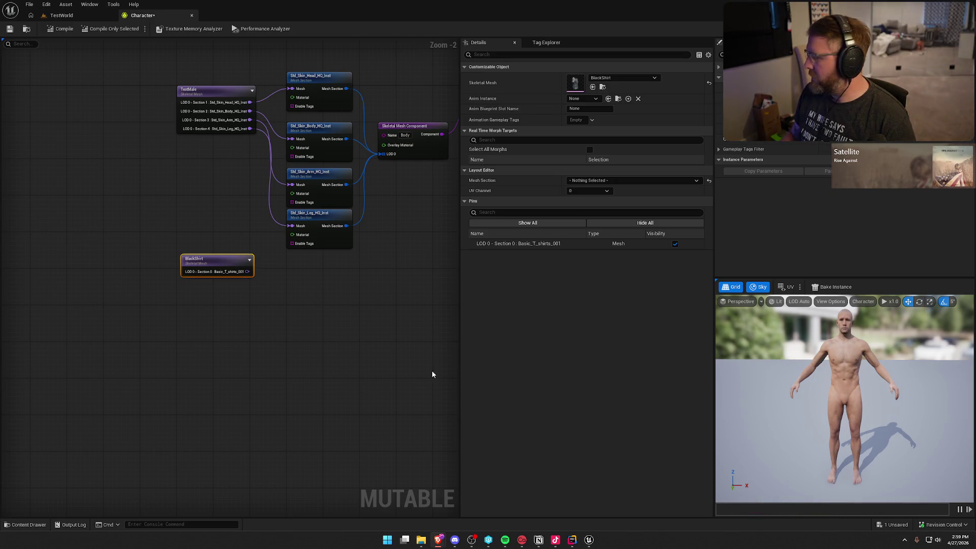
- Add a Mesh Section node for BlackShirt's Basic_T_shirts_001 section
left_click_drag(247, 271, 295, 290)
type("mesh")
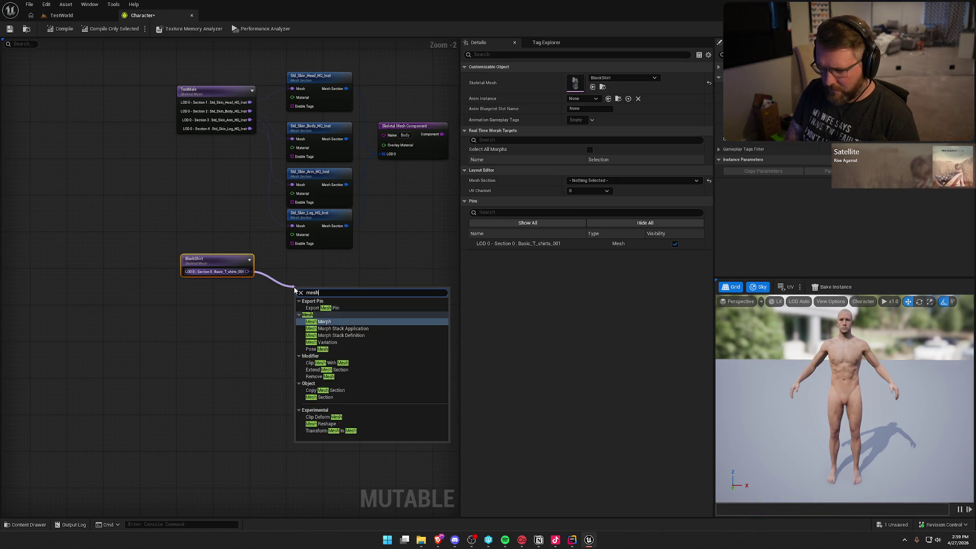
type(" sec")
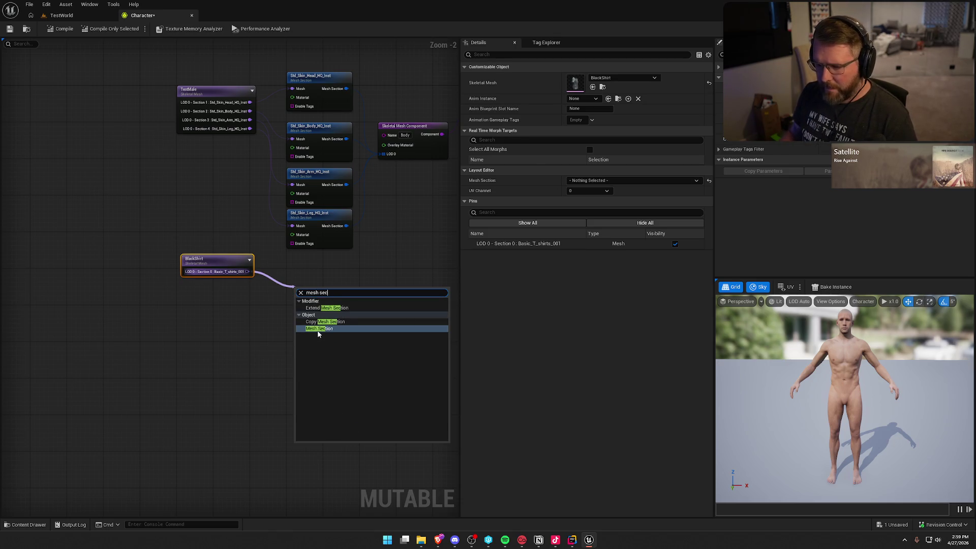
left_click(319, 329)
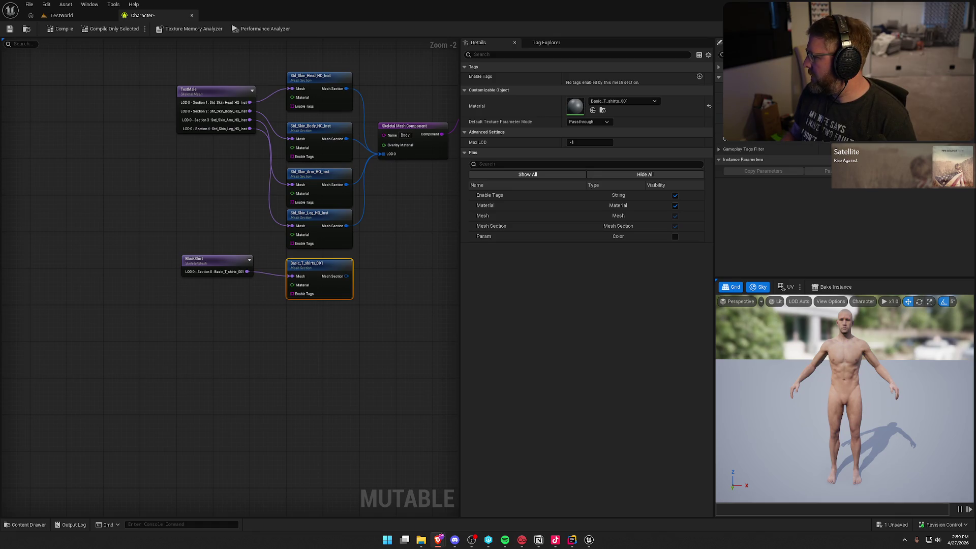
- Feed the shirt section into an Add To Skeletal Mesh Component node with Component Name Body
left_click_drag(346, 276, 379, 280)
type("add")
key("Return")
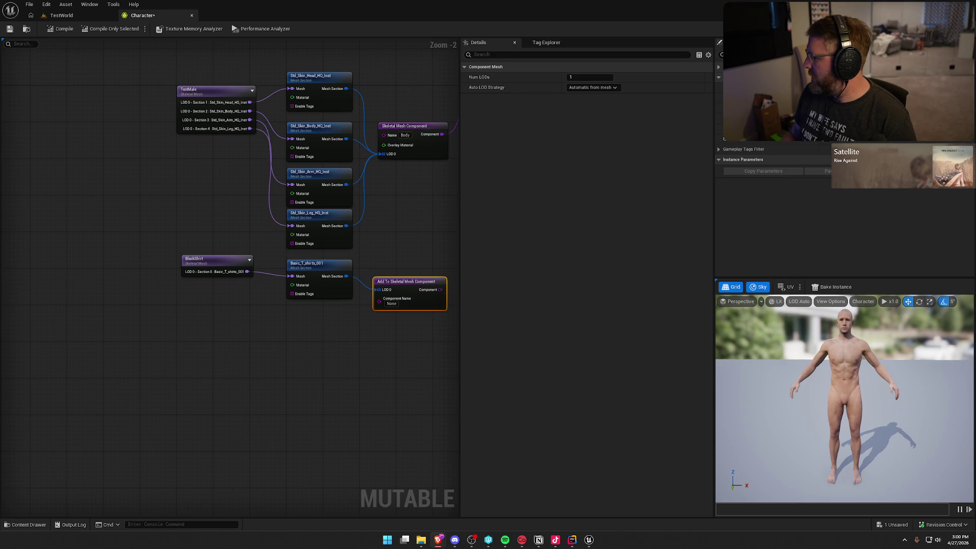
left_click(390, 304)
type("Body")
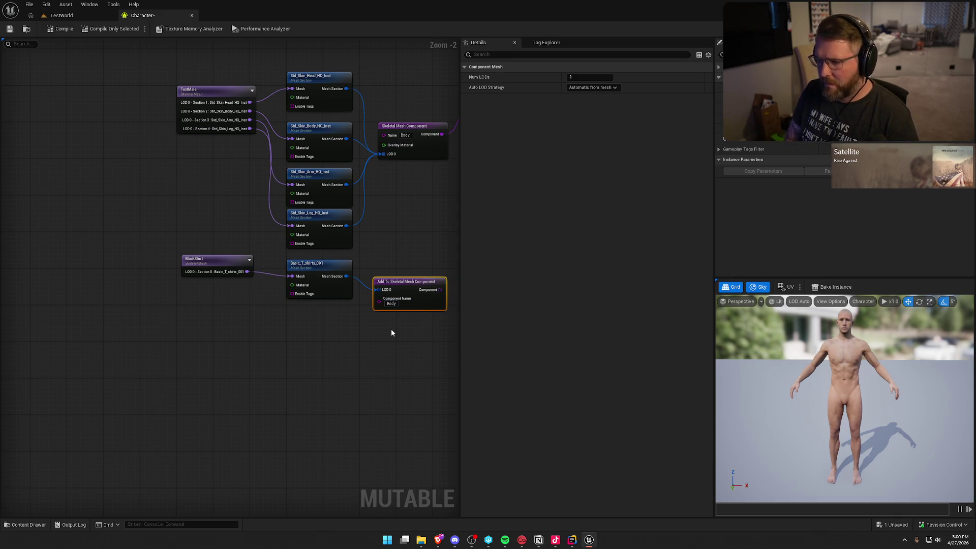
key("alt+Tab")
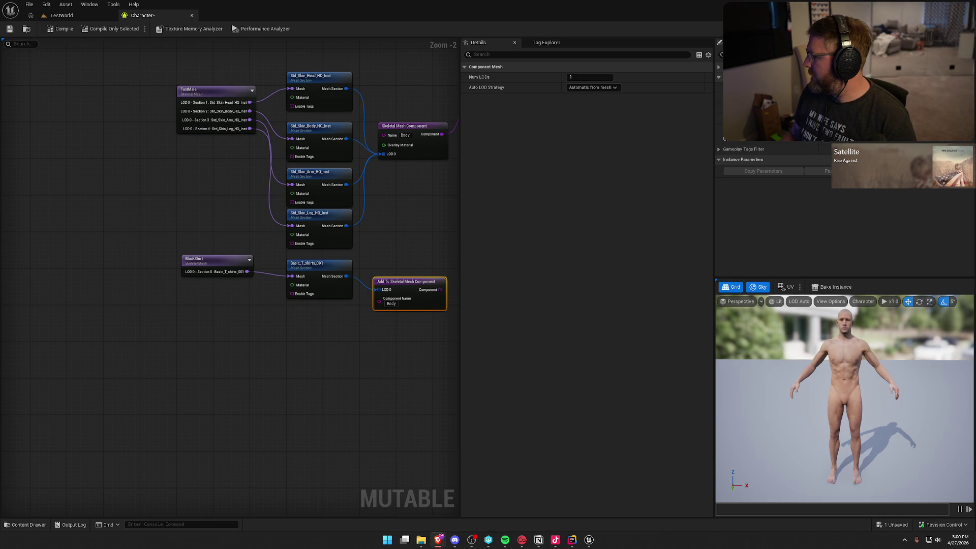
left_click_drag(355, 399, 191, 382)
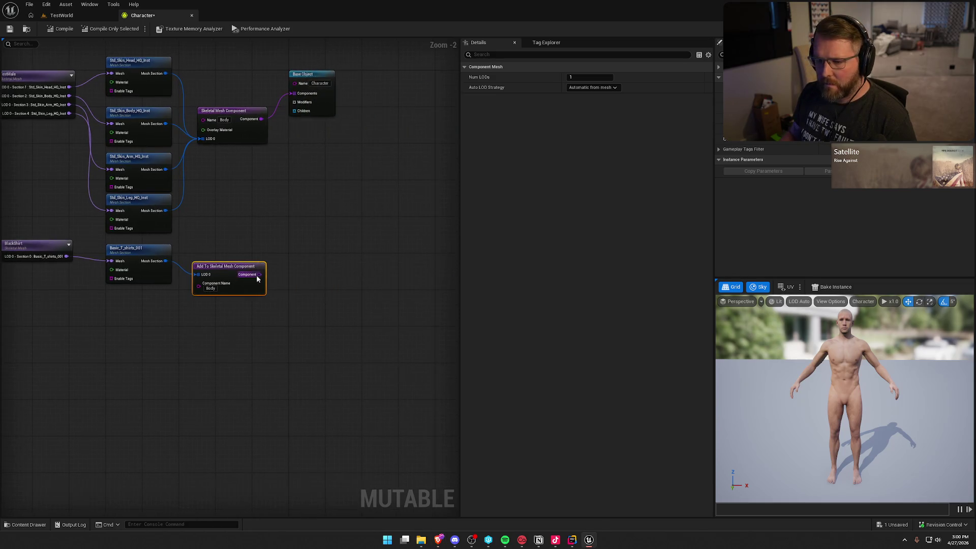
- Add a Child Object node named Shirt from the component output
left_click_drag(239, 260, 288, 241)
type("cgh")
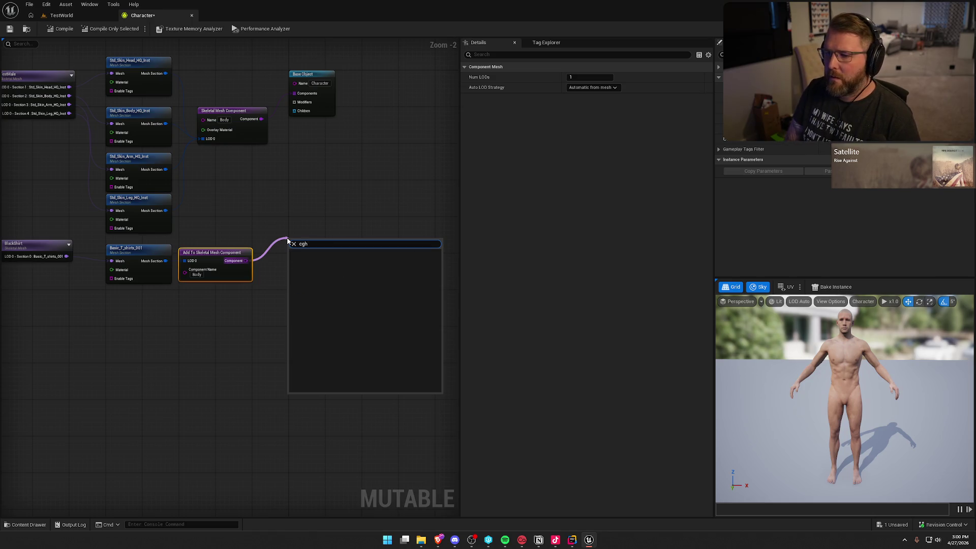
key("Down")
key("Down")
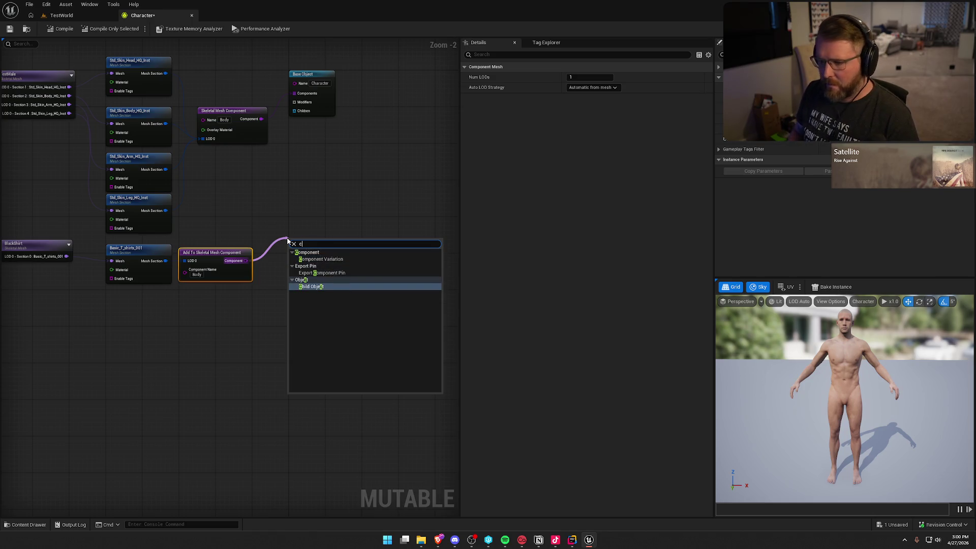
key("Return")
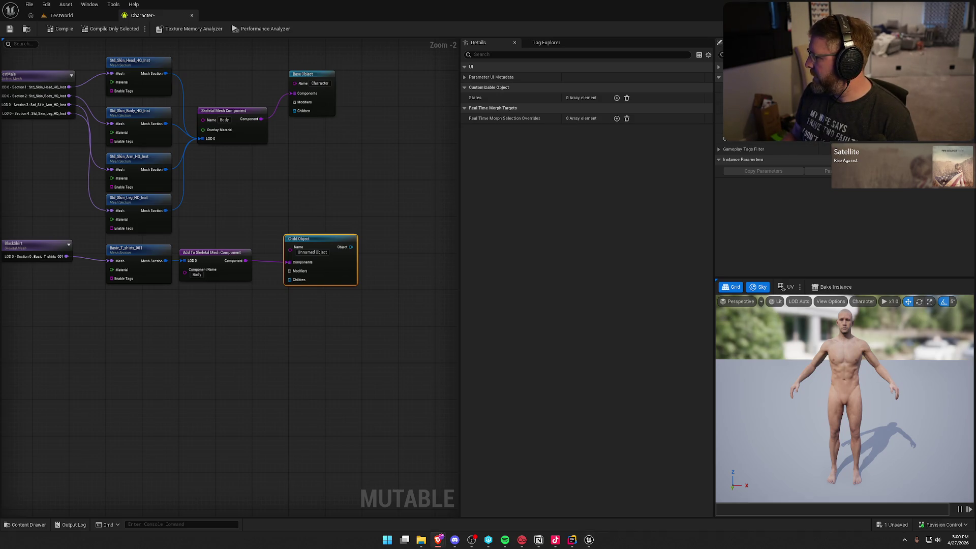
left_click(309, 253)
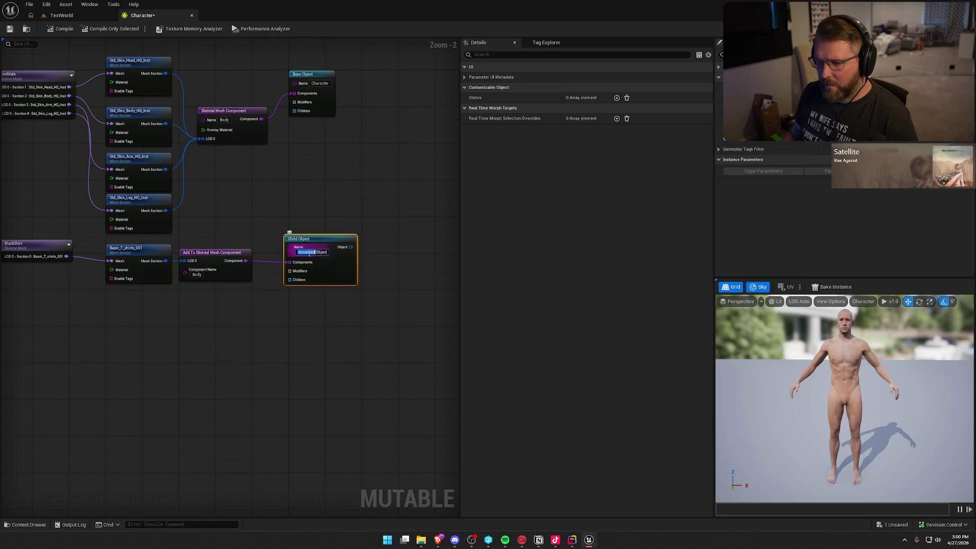
type("Shirt")
key("Return")
left_click(372, 224)
- Add a Shirts Object Group, wire it into Base Object's Children, and compile
left_click_drag(340, 247, 364, 233)
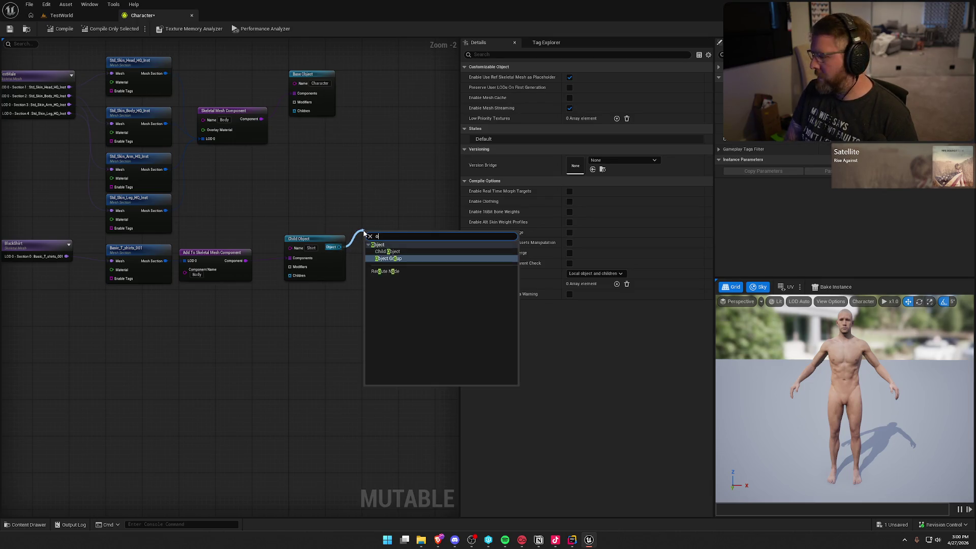
left_click(388, 258)
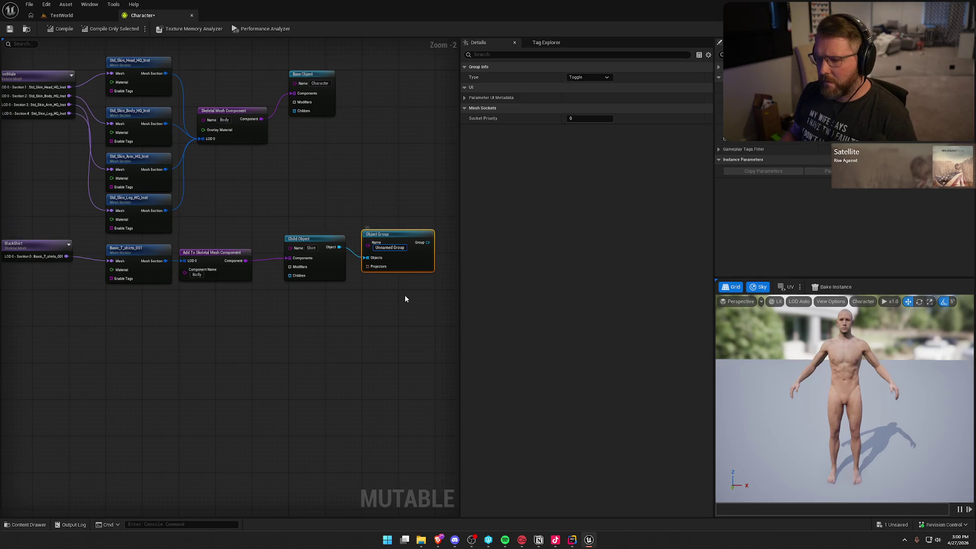
type("Shi")
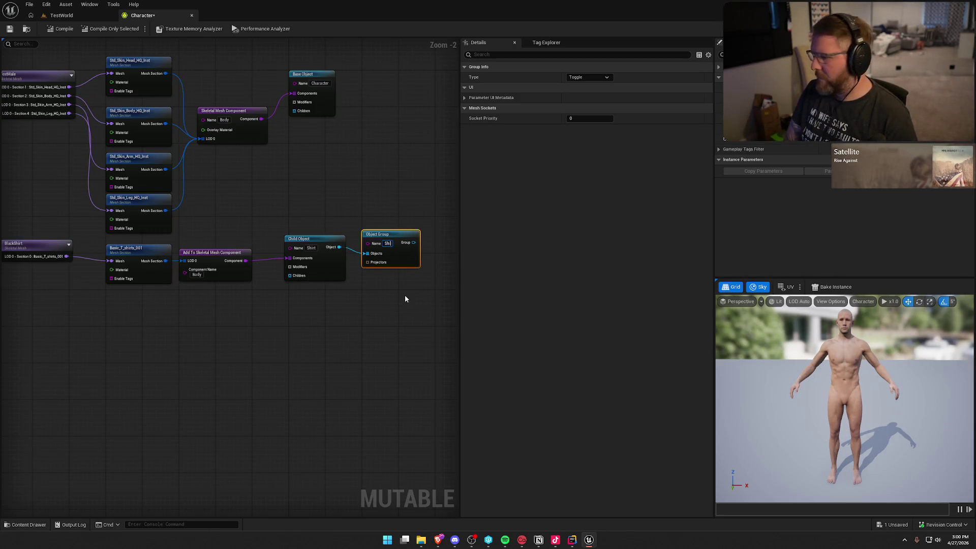
type("rts")
key("Return")
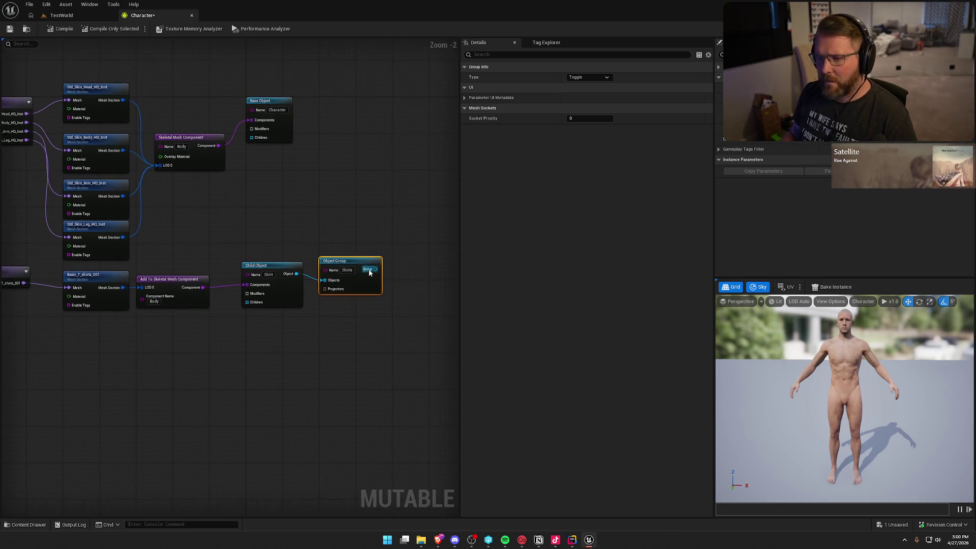
left_click_drag(375, 269, 246, 139)
left_click_drag(277, 253, 364, 225)
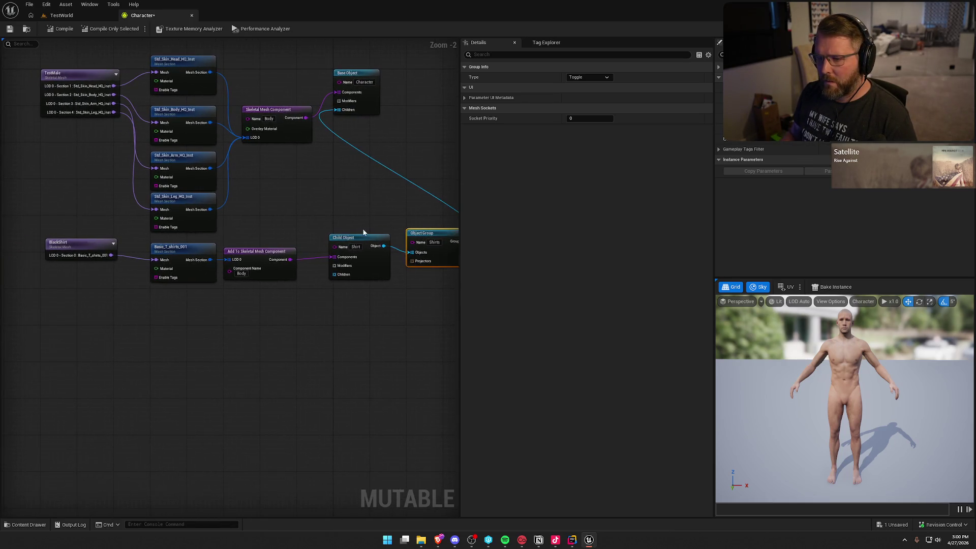
left_click(61, 28)
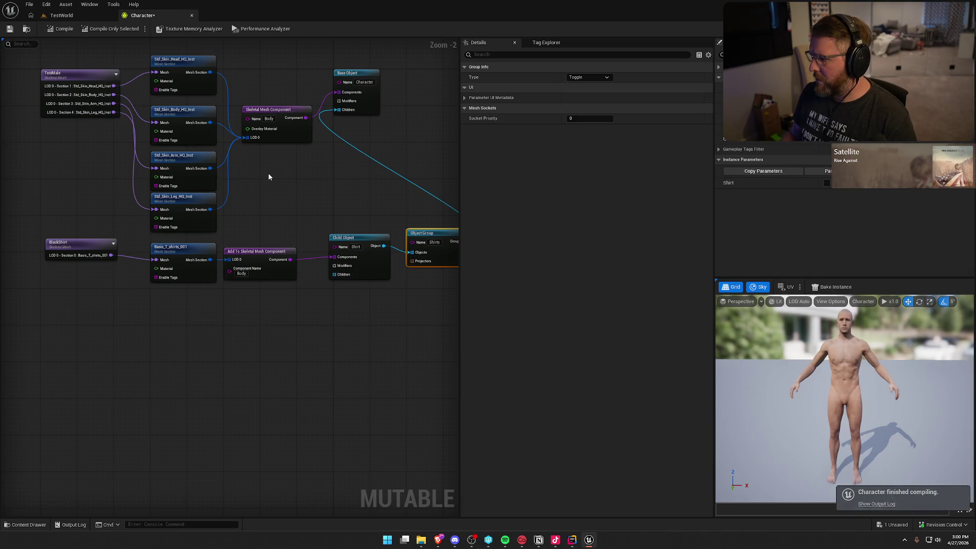
- Tidy the shirt node chain leftward and enable the Shirt parameter to preview the shirt
left_click(340, 163)
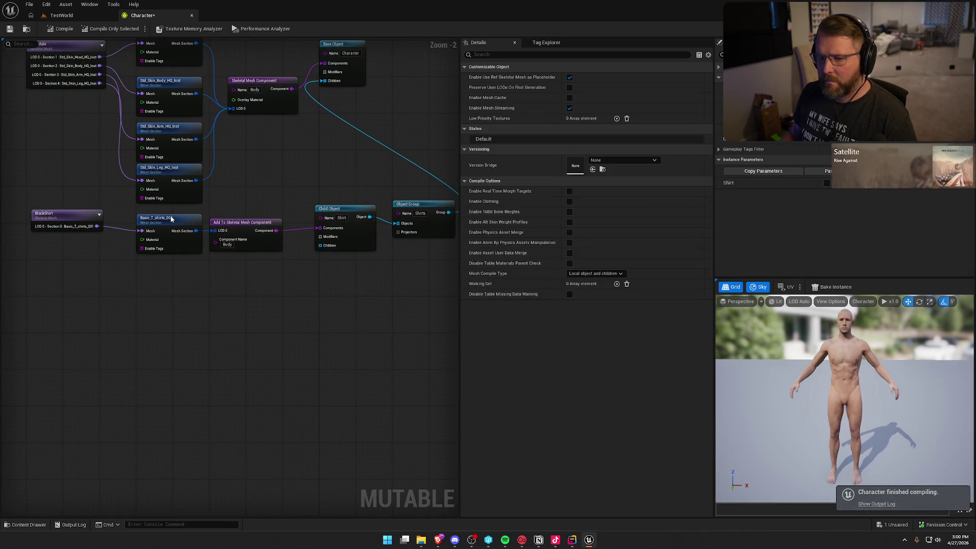
left_click_drag(71, 217, 66, 221)
left_click_drag(155, 221, 129, 219)
left_click_drag(239, 224, 221, 224)
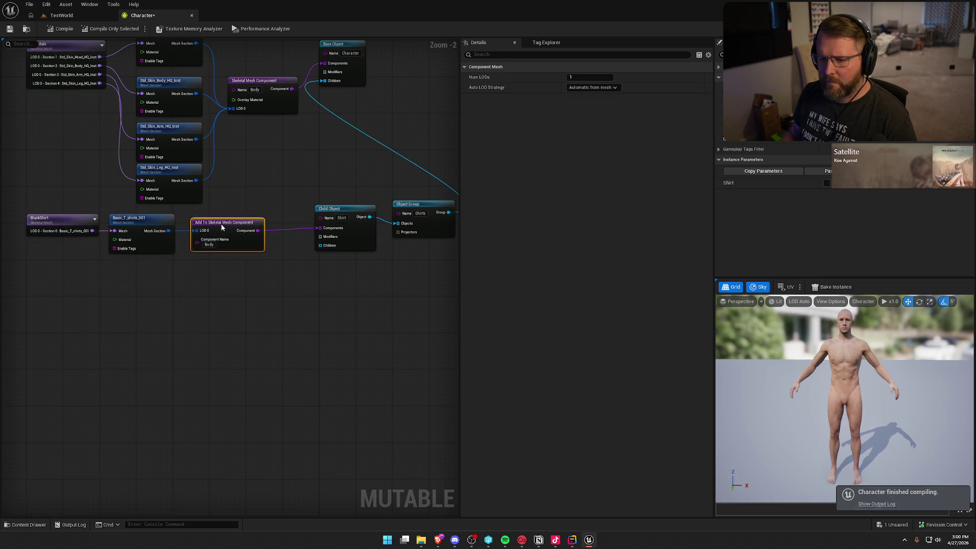
left_click_drag(340, 209, 307, 214)
left_click_drag(428, 209, 388, 212)
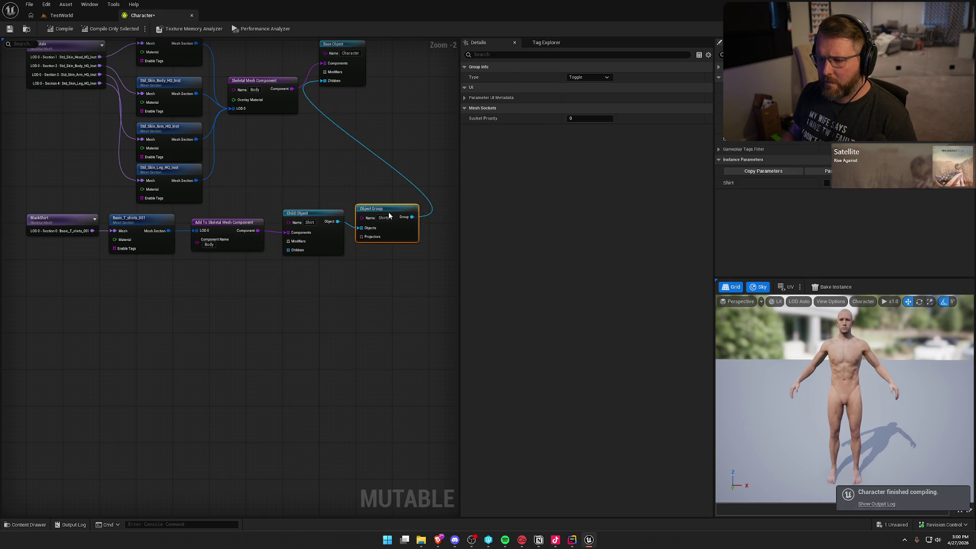
left_click(366, 179)
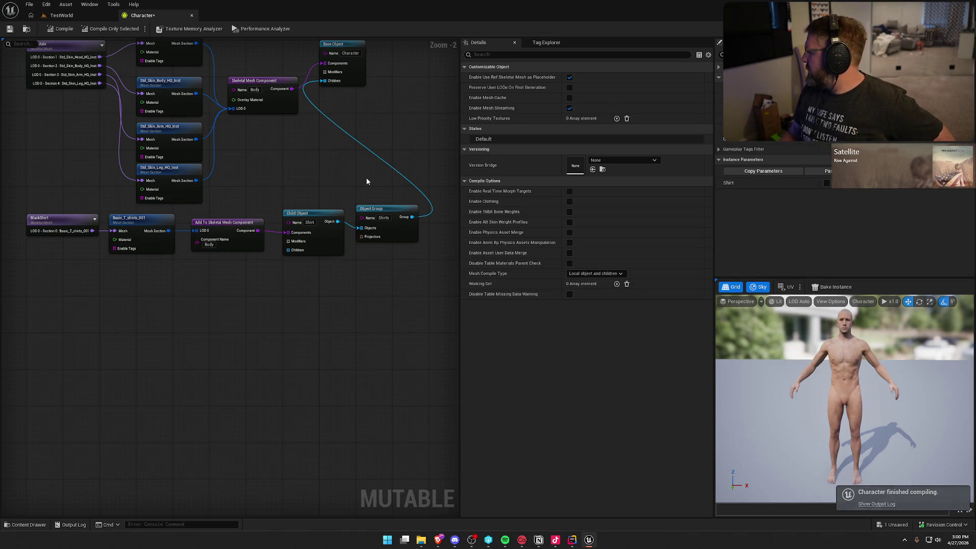
left_click(827, 183)
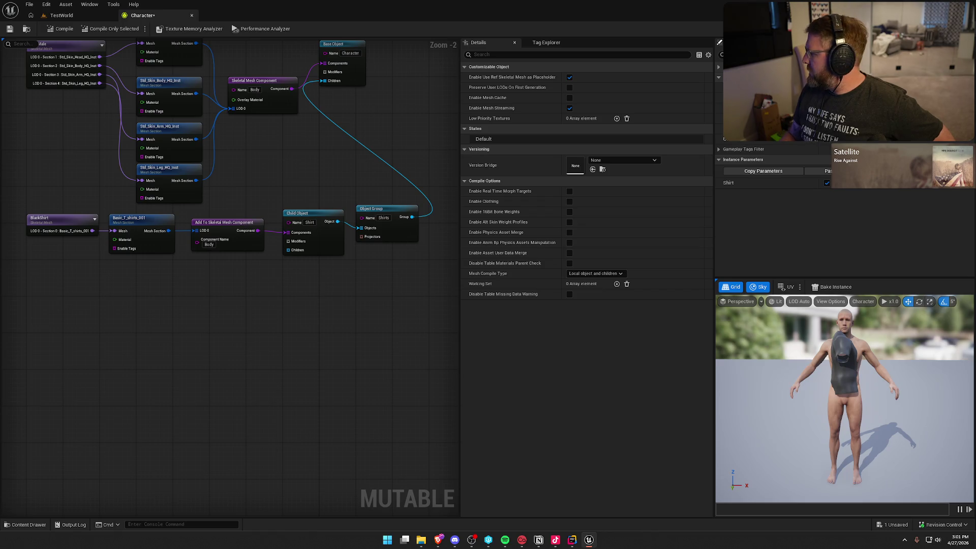
- Turn Shirt off, make the Shirts group One or None with Shirt as default, and recompile
left_click(827, 183)
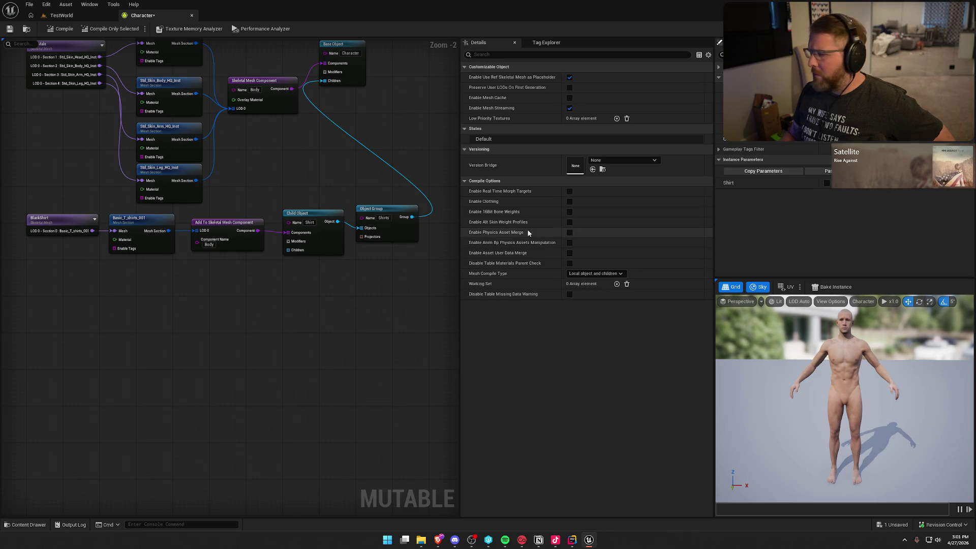
left_click(386, 208)
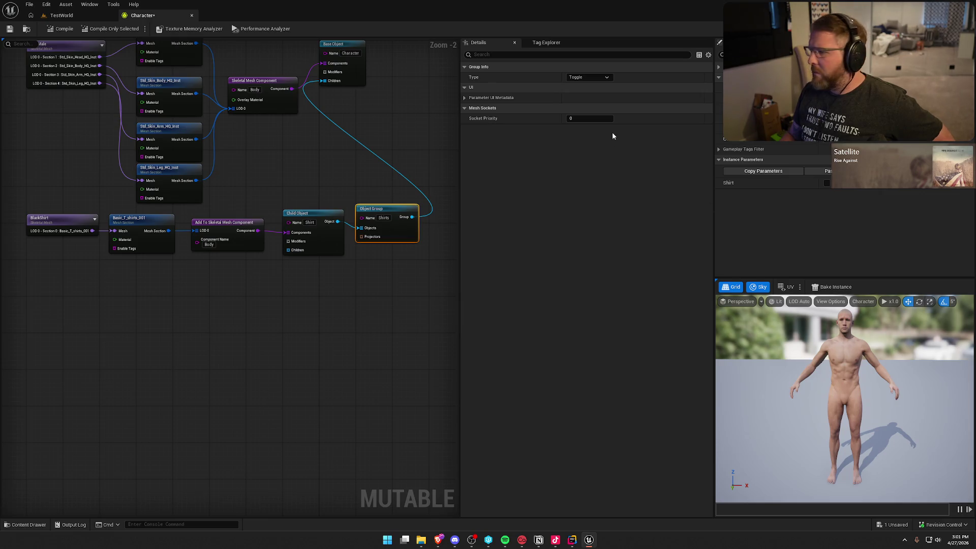
left_click(582, 77)
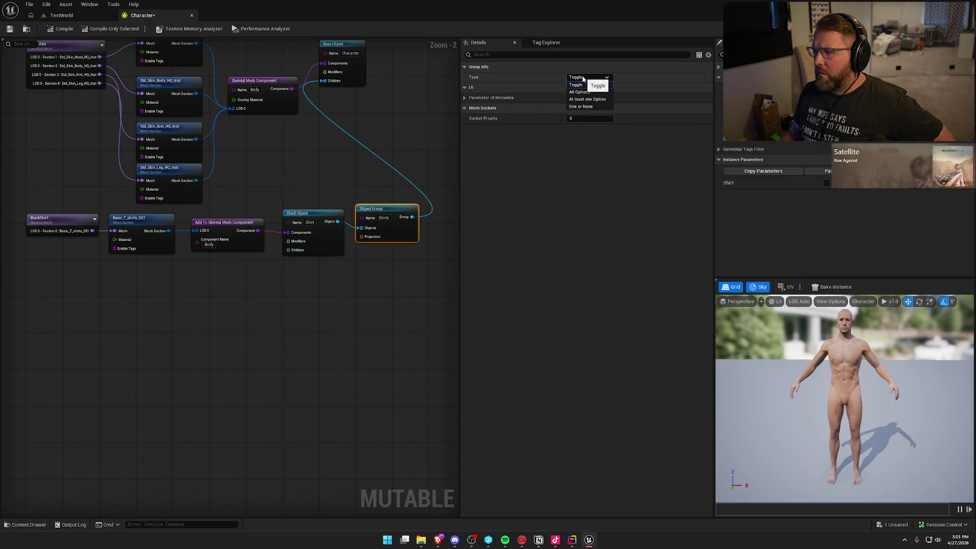
left_click(581, 106)
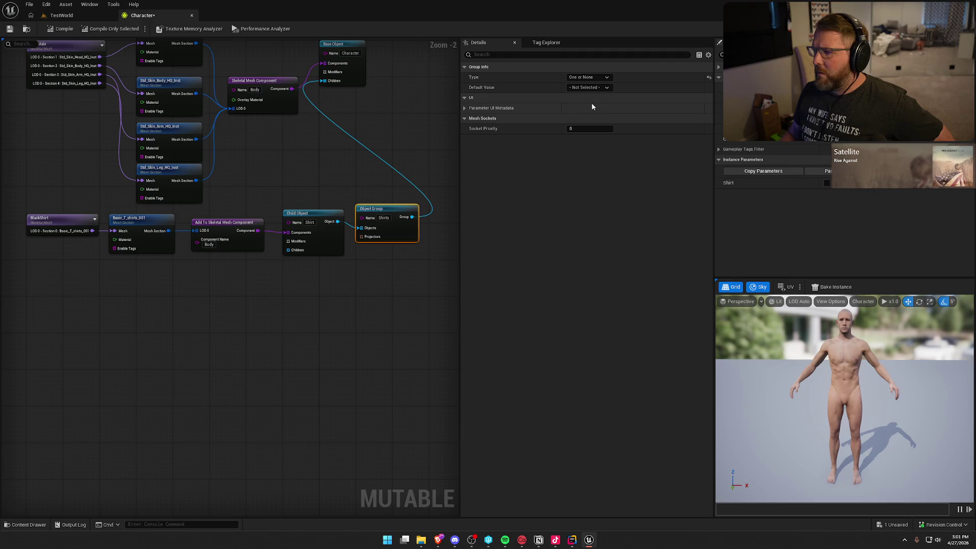
left_click(580, 88)
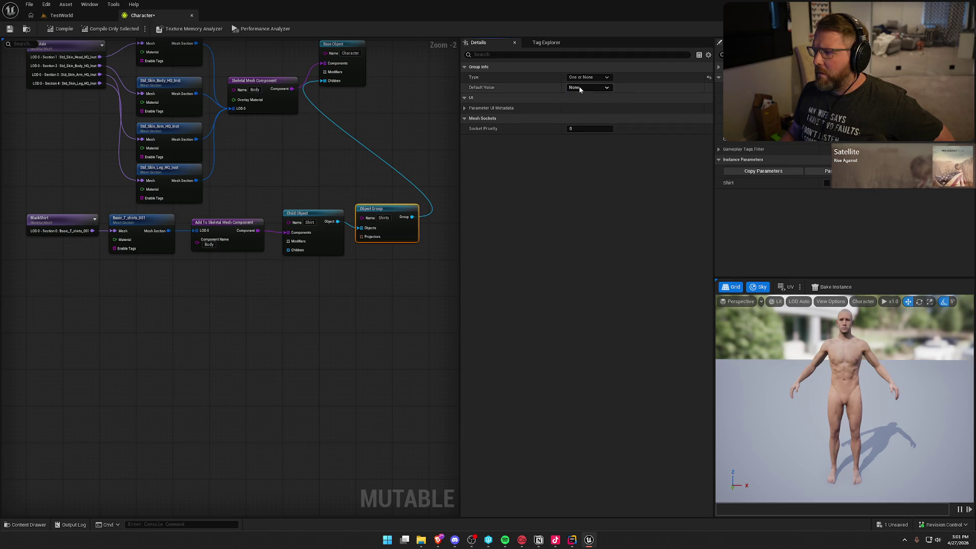
left_click(580, 96)
left_click(57, 29)
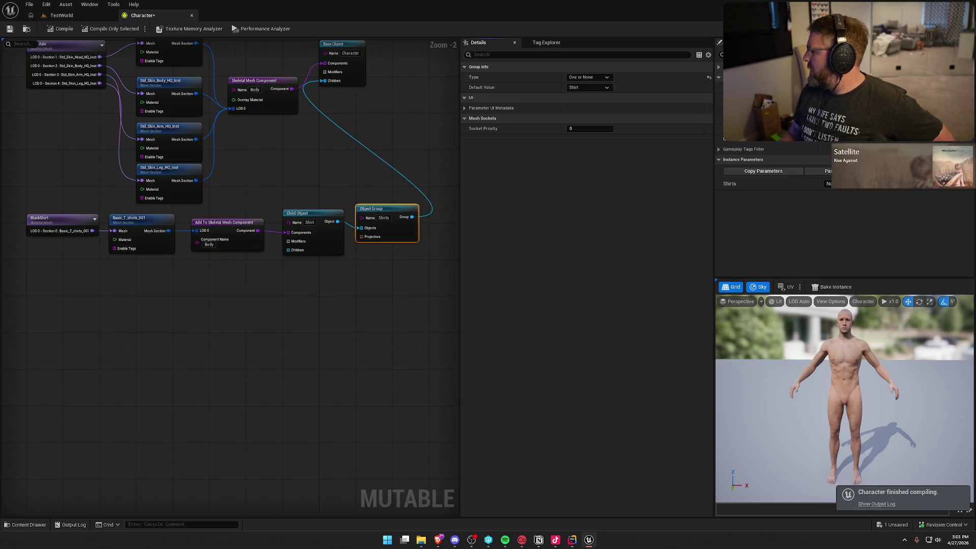
- Choose Shirt for the Shirts parameter, then select the Basic_T_shirts_001 mesh section node
left_click(829, 184)
left_click(839, 208)
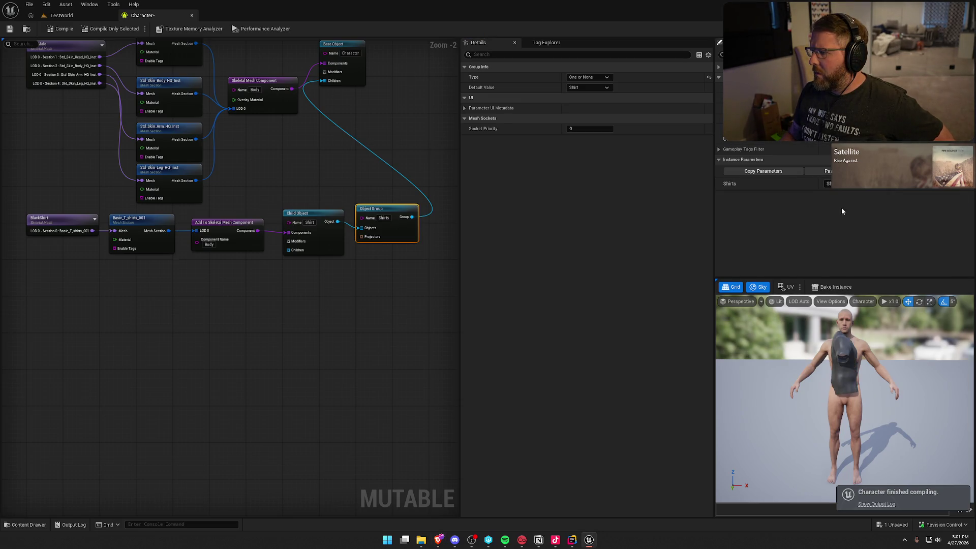
mouse_move(848, 380)
left_mouse_down()
mouse_move(895, 385)
mouse_move(849, 380)
left_mouse_up()
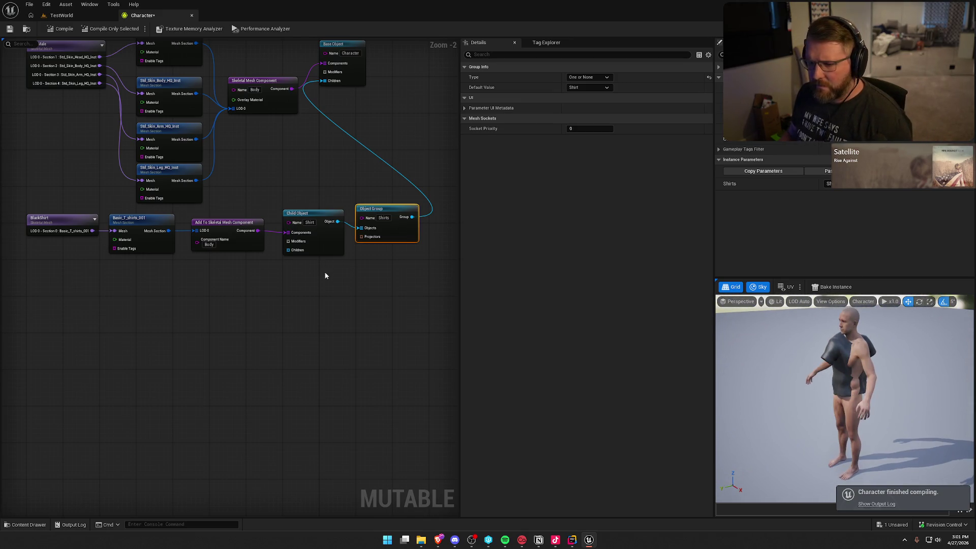
mouse_move(322, 287)
left_mouse_down()
mouse_move(269, 350)
mouse_move(283, 371)
left_mouse_up()
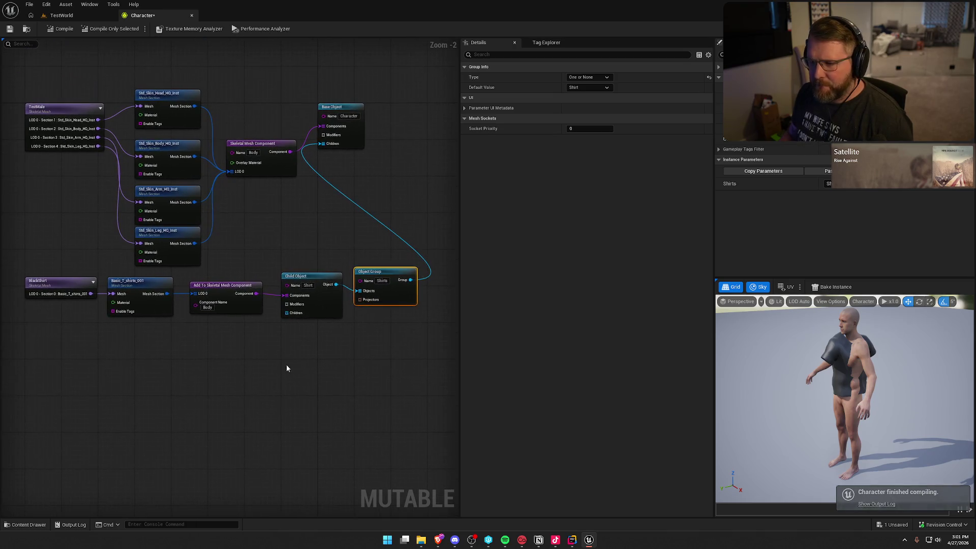
left_click_drag(355, 233, 386, 197)
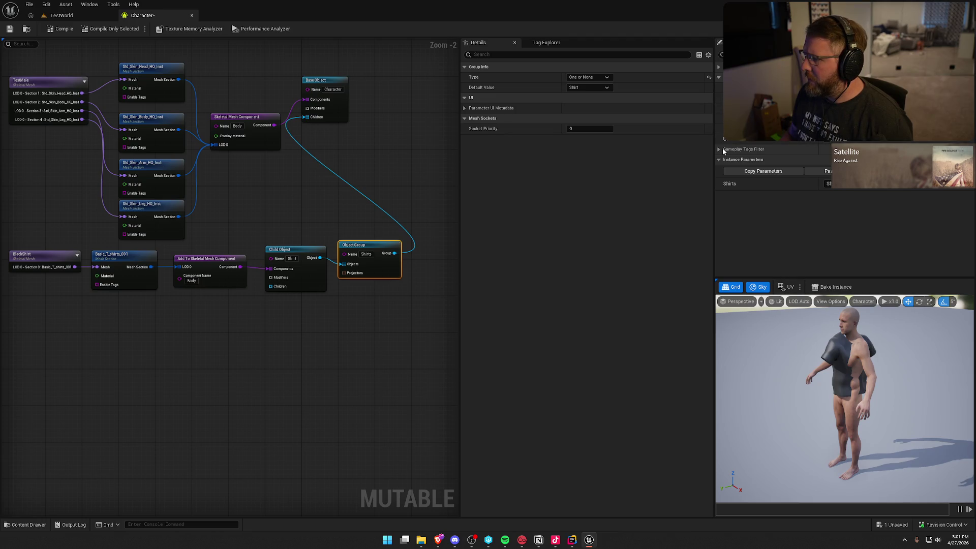
left_click_drag(322, 359, 366, 330)
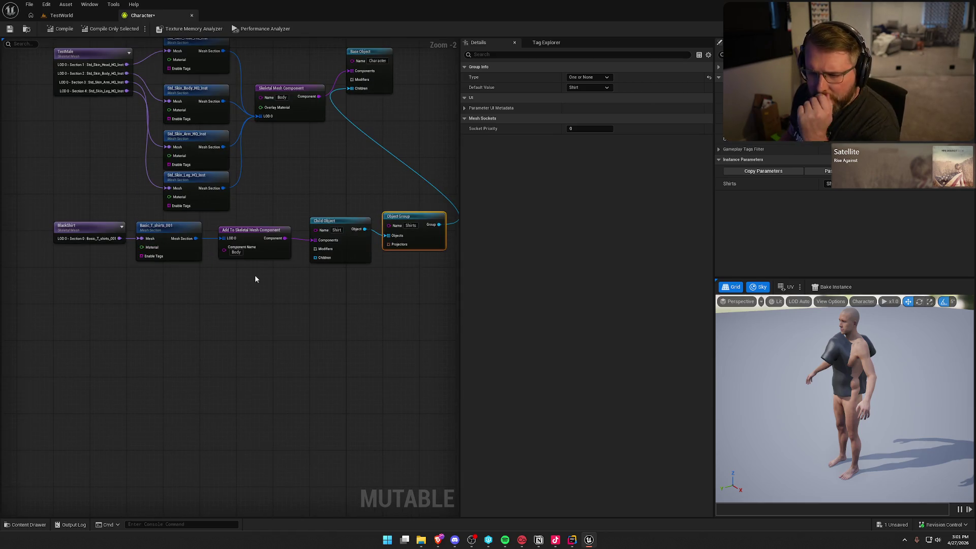
left_click(174, 228)
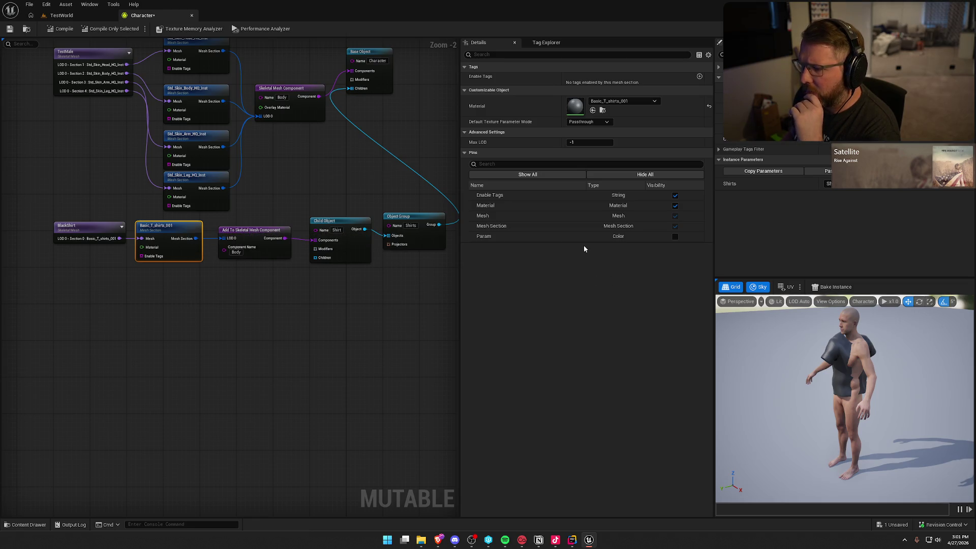
left_click(338, 221)
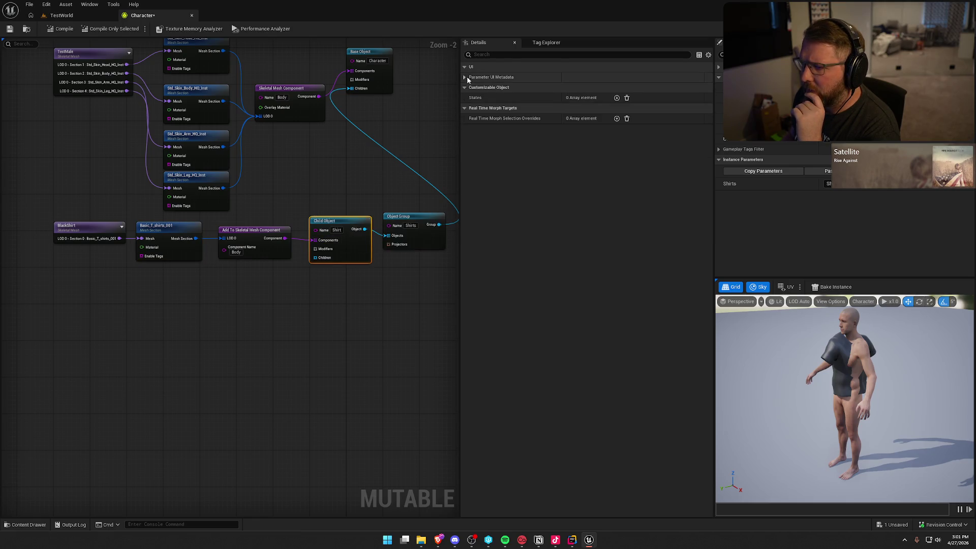
left_click(464, 78)
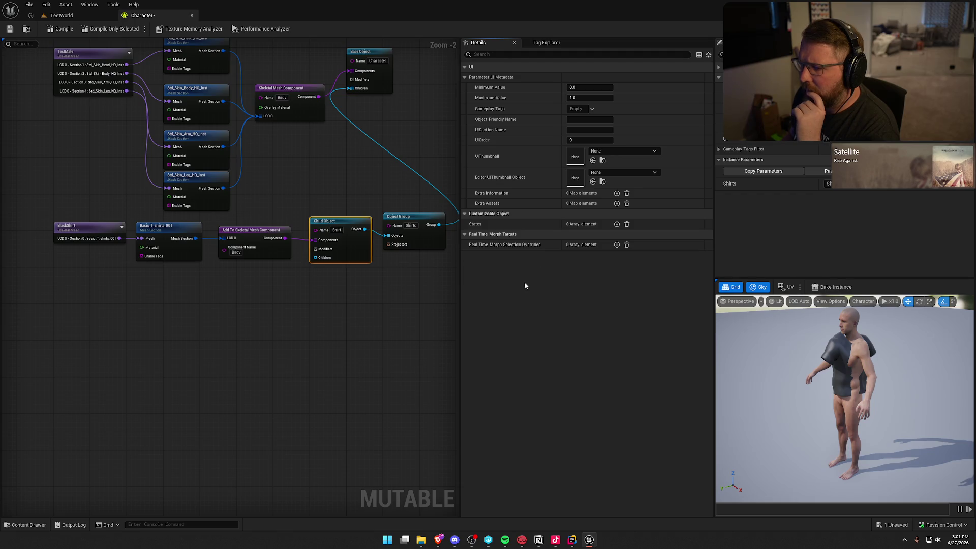
left_click(94, 227)
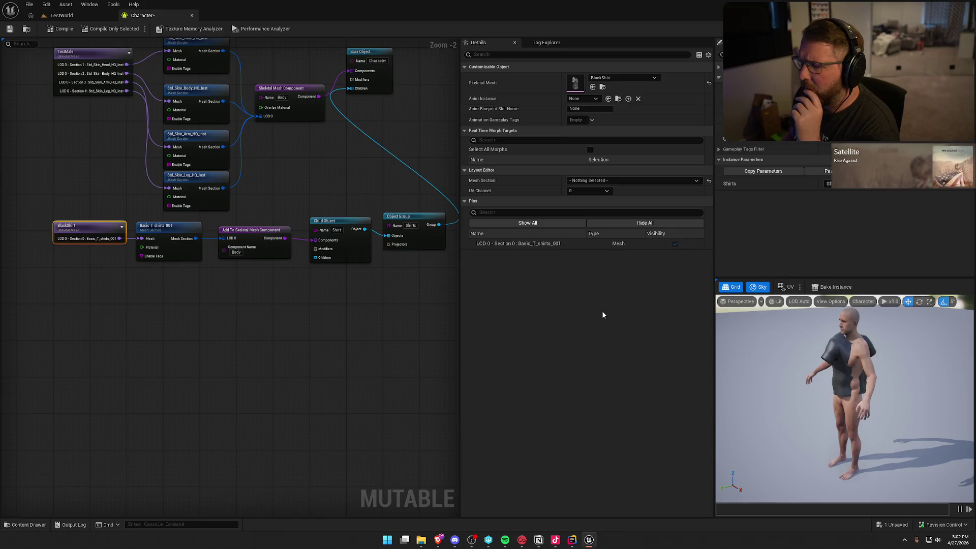
key("alt+Tab")
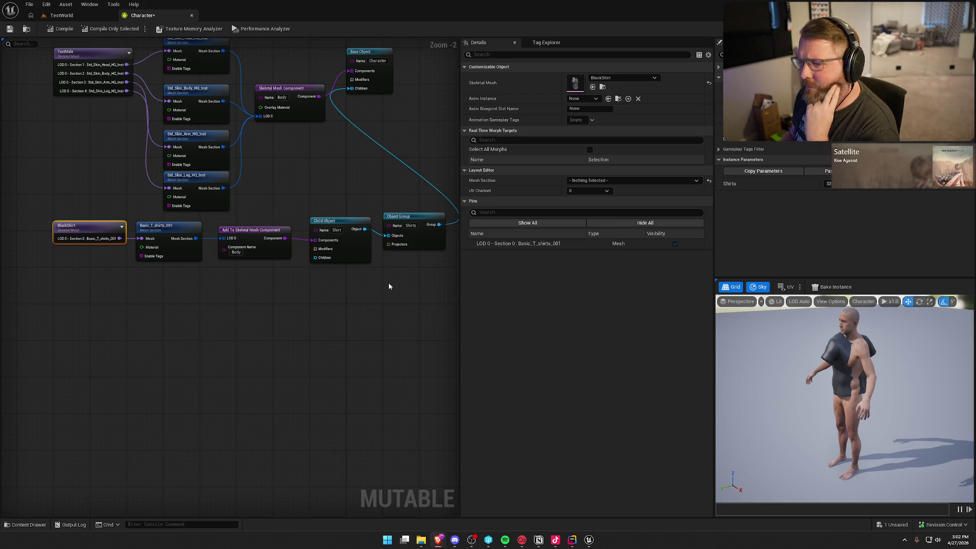
mouse_move(395, 324)
left_mouse_down()
mouse_move(336, 322)
mouse_move(384, 333)
left_mouse_up()
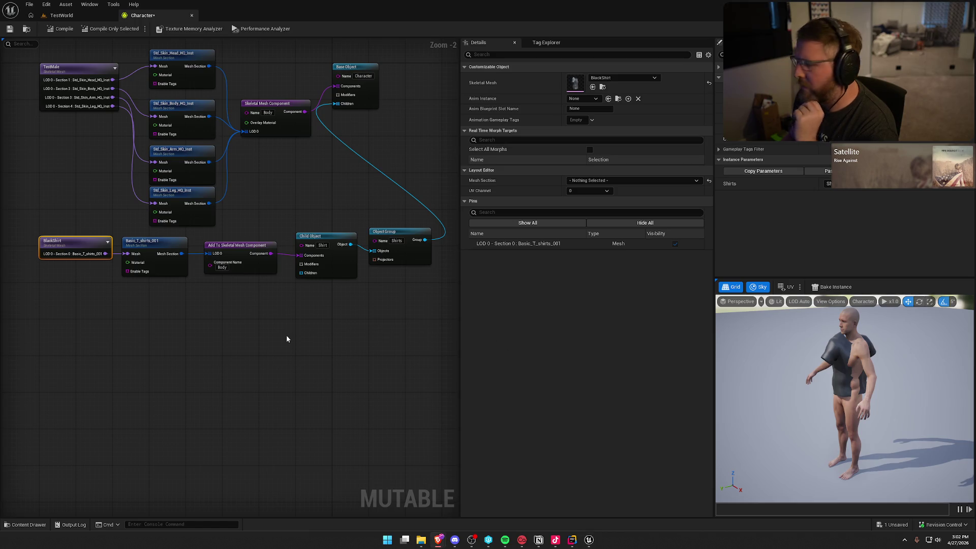
- Add a Remove Mesh Blocks modifier and connect it to the Shirt object's Modifiers
left_click(236, 312)
right_click(237, 311)
type("mesh")
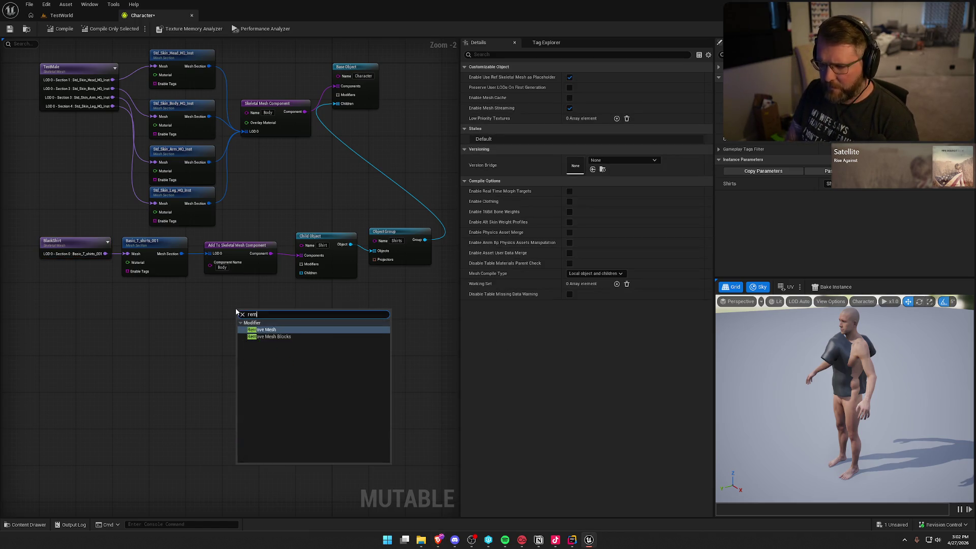
key("Escape")
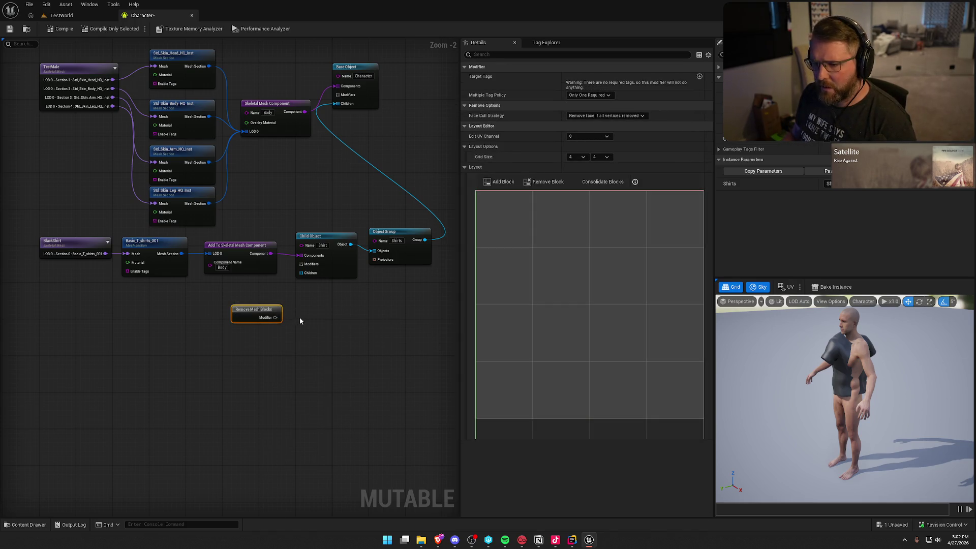
left_click_drag(275, 317, 306, 265)
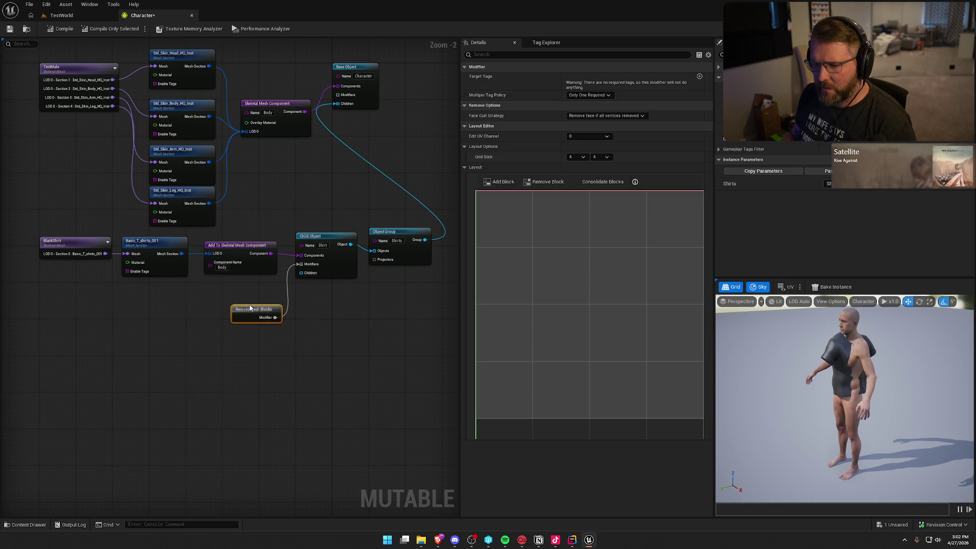
left_click_drag(252, 310, 225, 287)
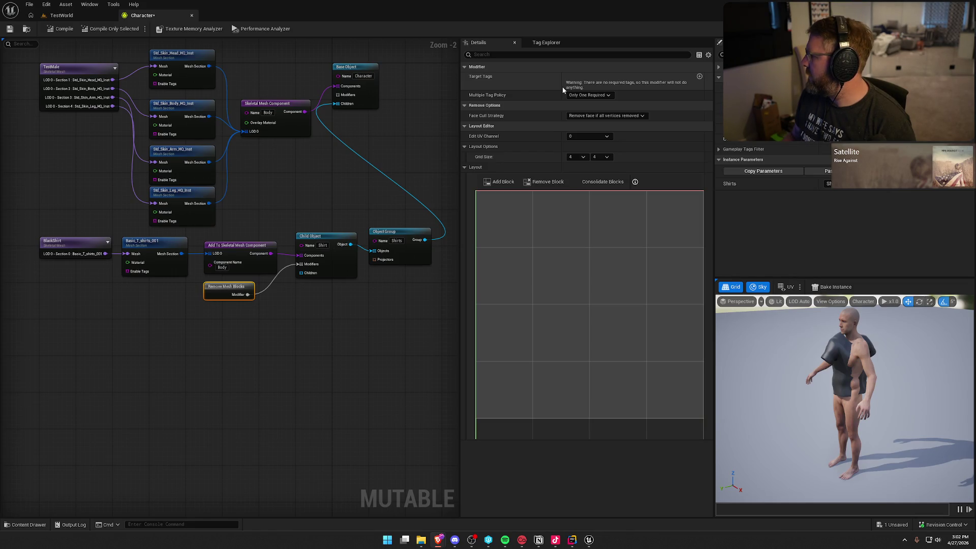
- Target the Std_Skin_Body_HQ_Inst section and add a second target section slot
left_click(699, 77)
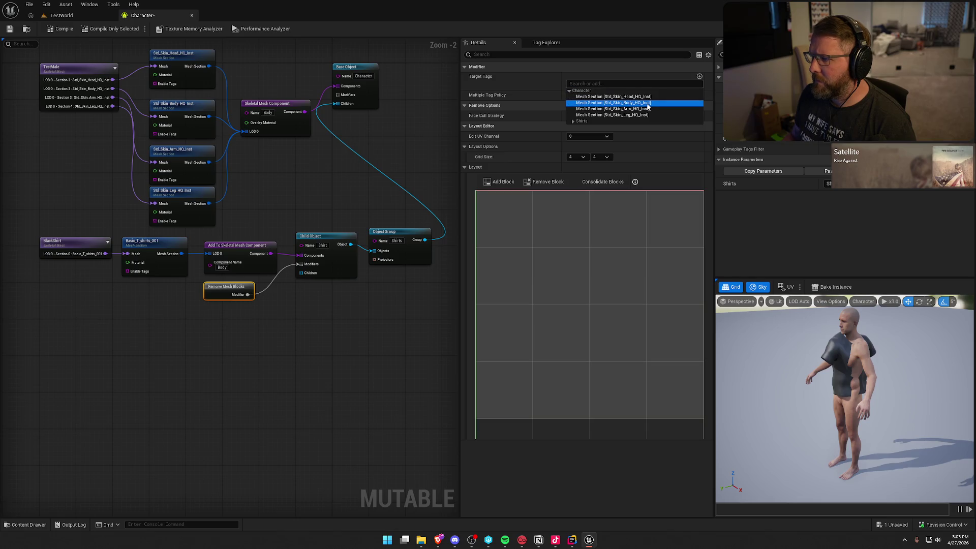
left_click(648, 106)
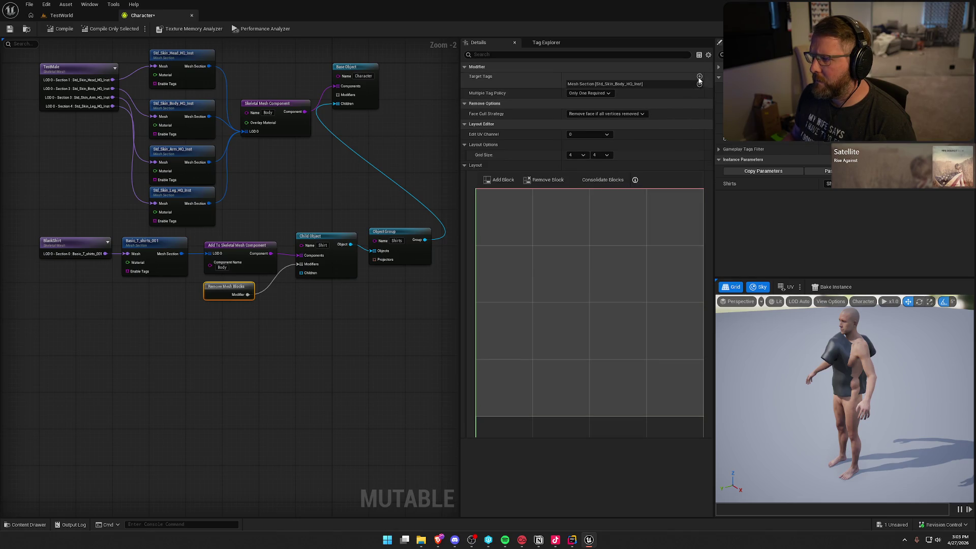
left_click(609, 111)
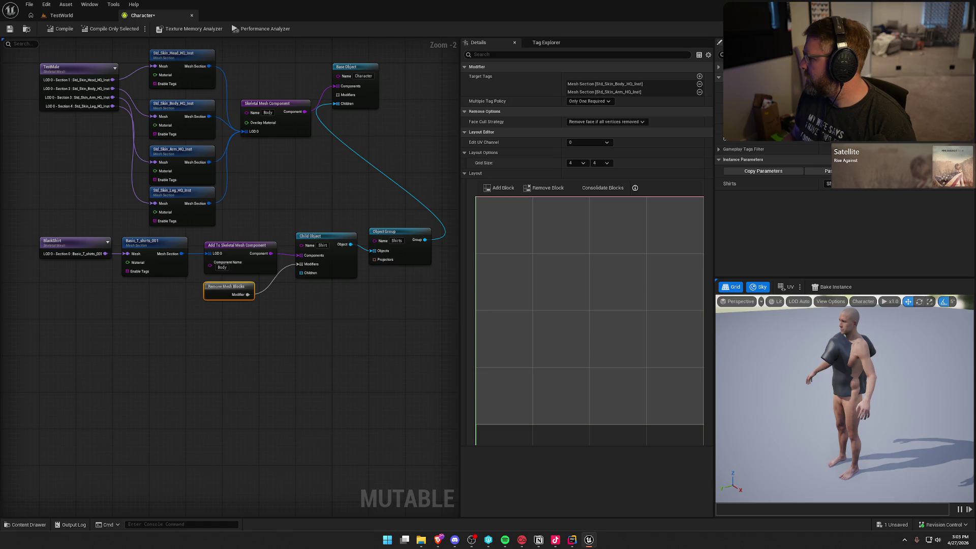
left_click(240, 337)
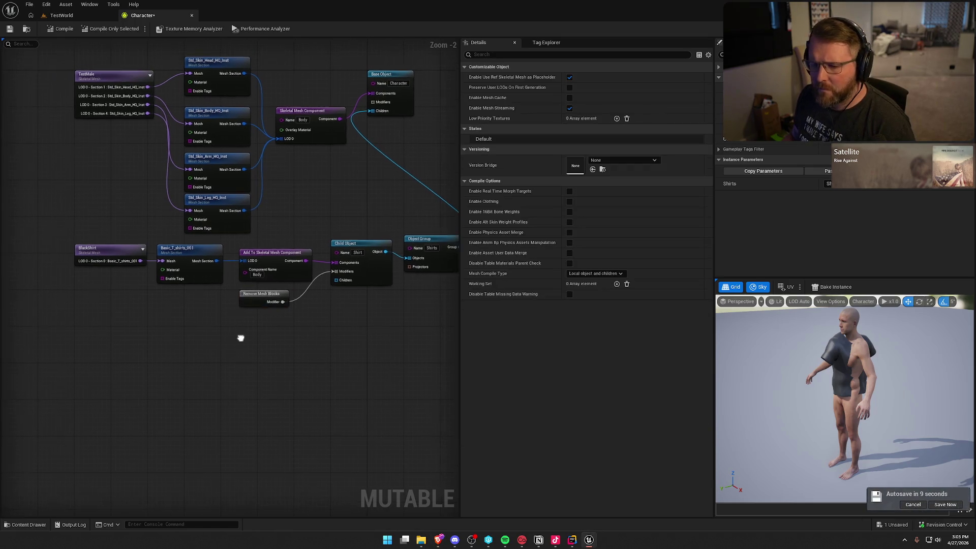
- Set the Remove Mesh Blocks modifier's Multiple Tag Policy to All Required
right_click(236, 331)
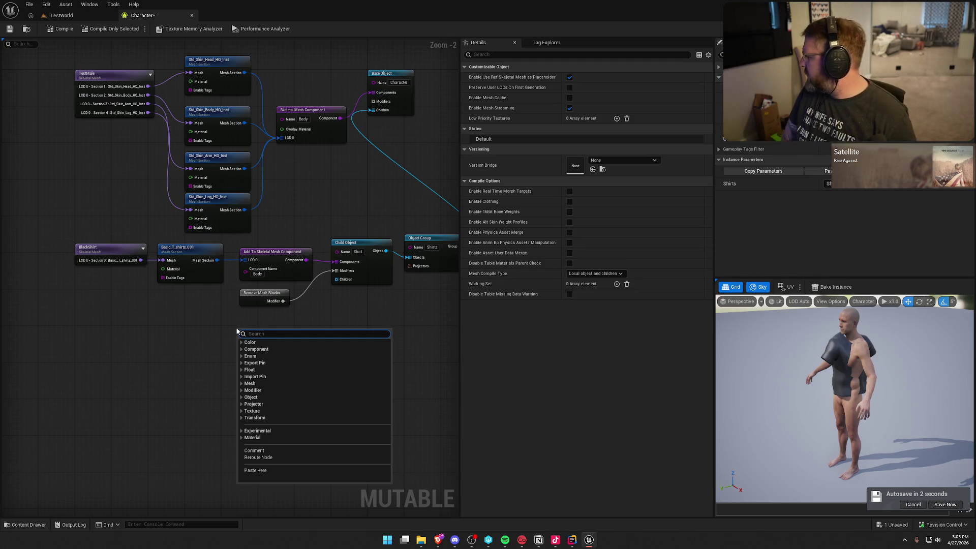
left_click(854, 374)
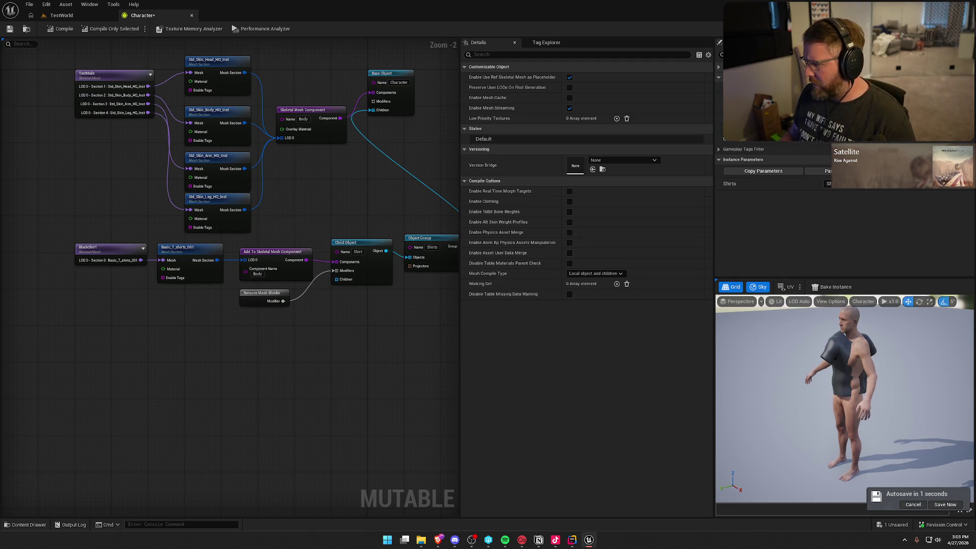
scroll(854, 373, "up", 5)
mouse_move(854, 373)
left_mouse_down()
mouse_move(793, 356)
mouse_move(717, 356)
mouse_move(717, 397)
mouse_move(798, 386)
mouse_move(809, 371)
mouse_move(841, 362)
left_mouse_up()
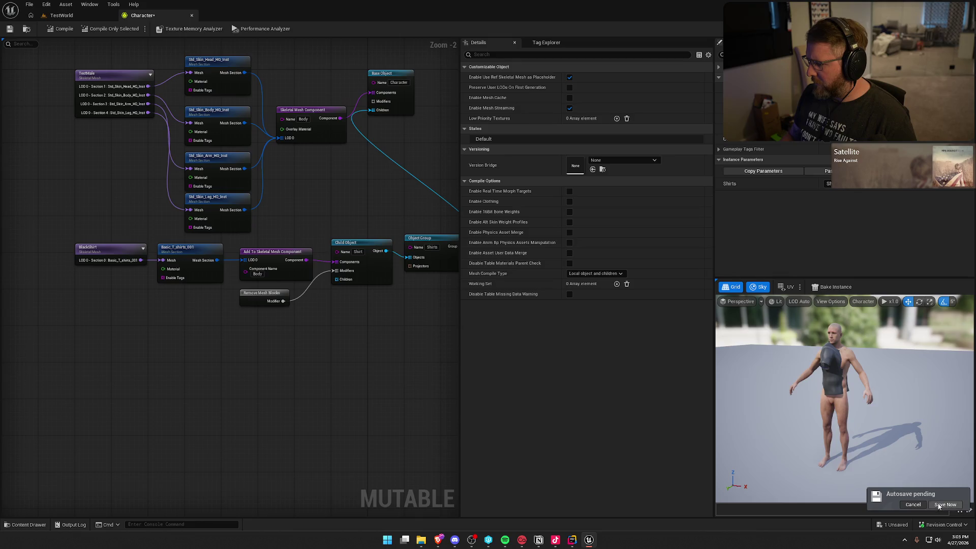
left_click(264, 297)
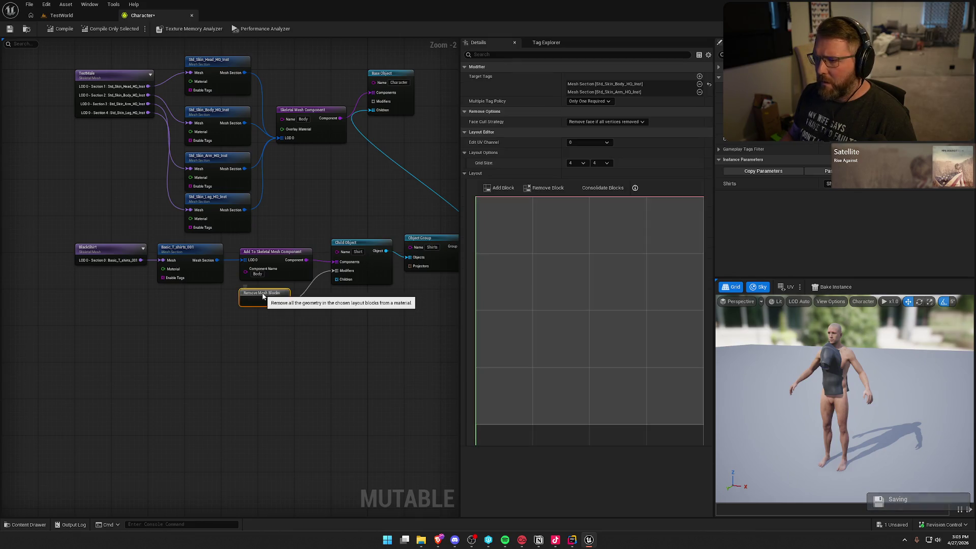
left_click(597, 101)
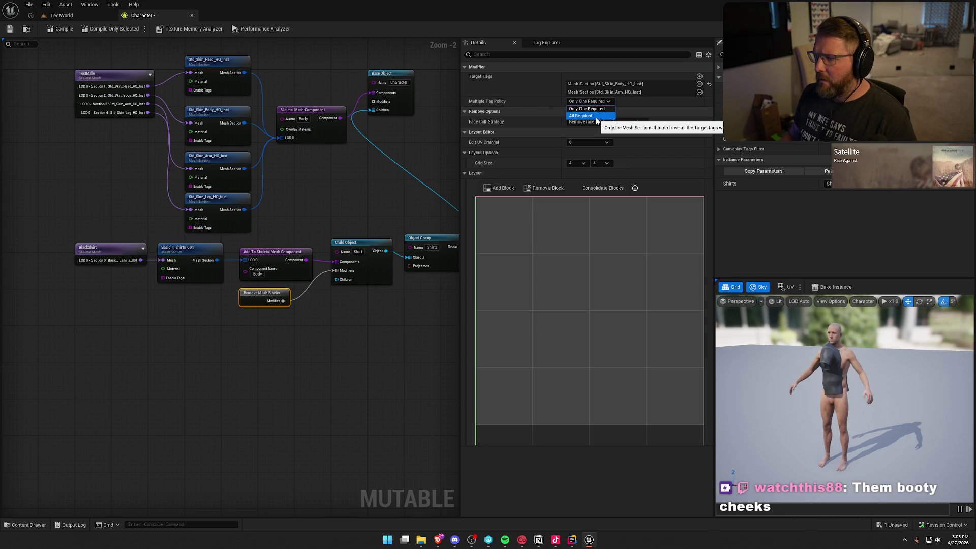
left_click(592, 117)
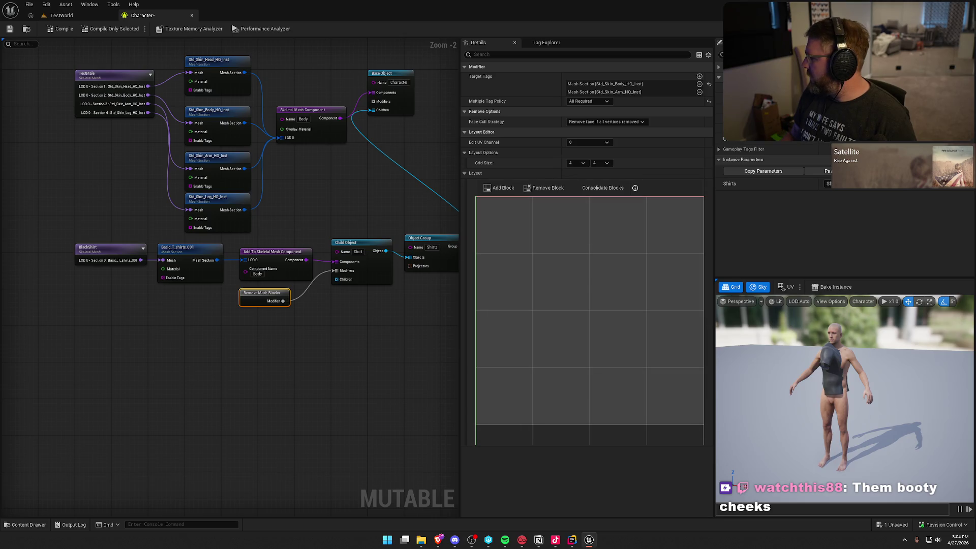
left_click(184, 359)
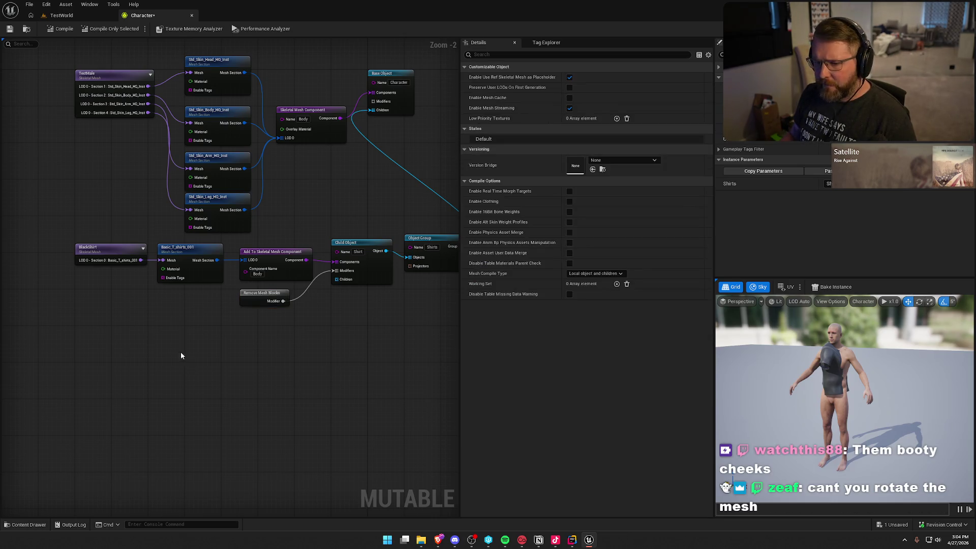
- Add a Remove Mesh modifier node fed by the BlackShirt mesh section
left_click(103, 248)
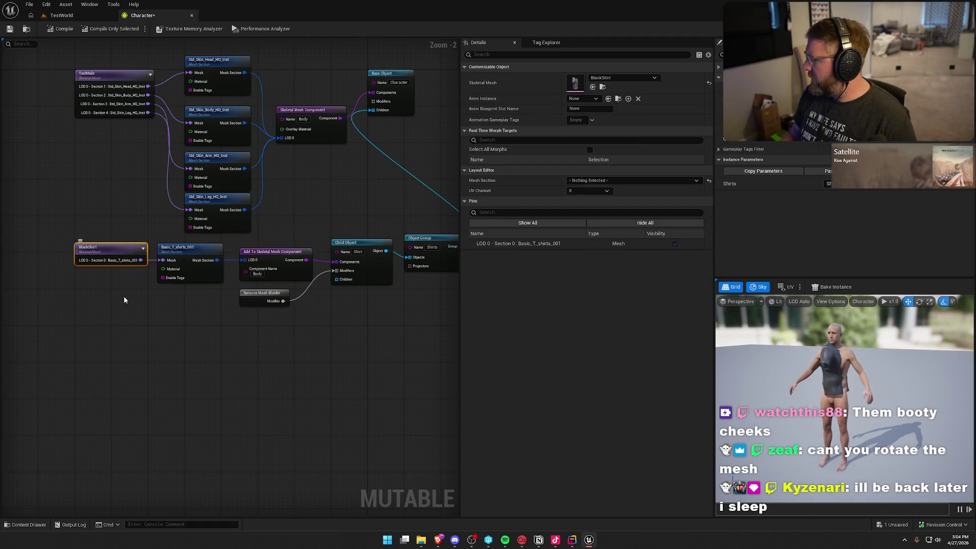
left_click(153, 304)
right_click(171, 309)
type("remove")
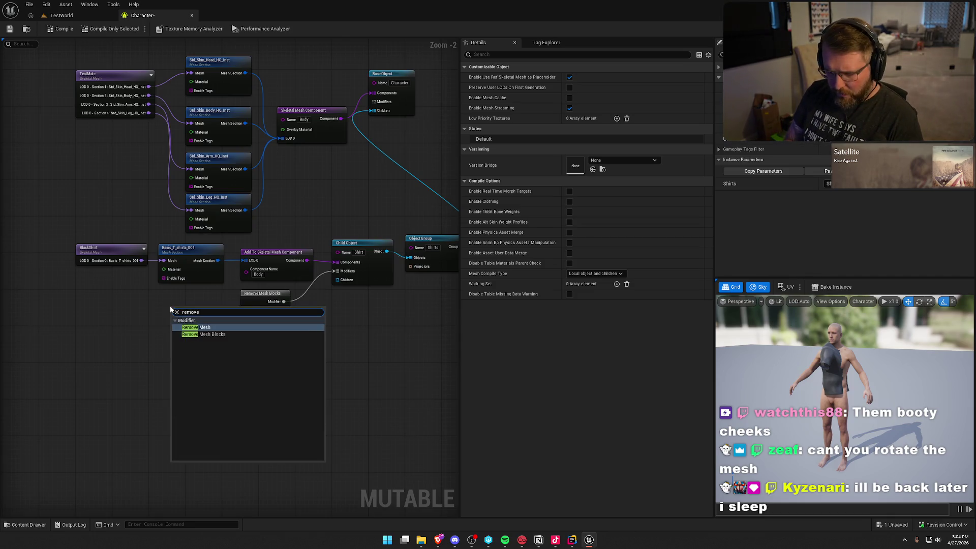
key("Return")
left_click_drag(173, 316, 141, 260)
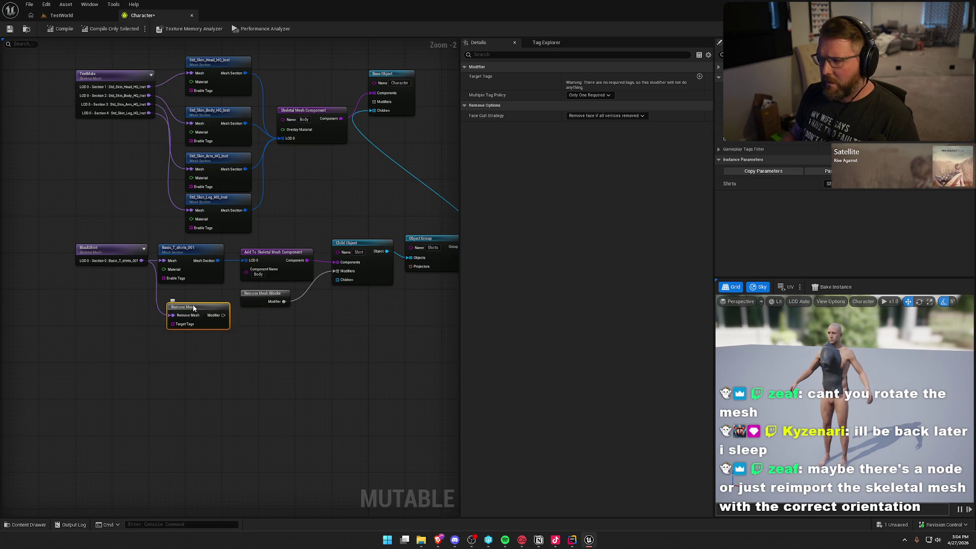
- Add the body and arm skin sections as Remove Mesh target tags
left_click(699, 77)
left_click(570, 92)
left_click(617, 103)
left_click(700, 77)
left_click(569, 91)
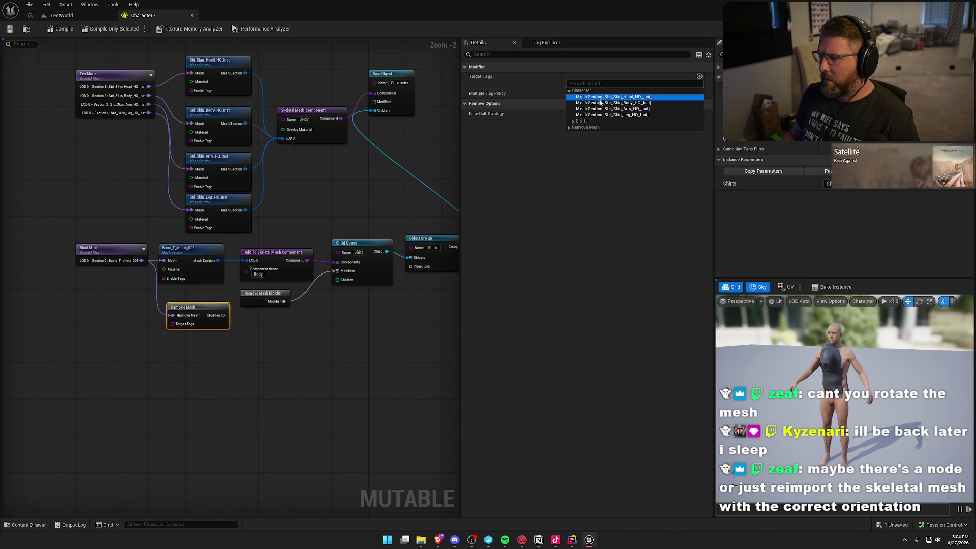
left_click(625, 111)
- Connect Remove Mesh to the Shirt object's Modifiers, compile, and open the BlackShirt mesh
mouse_move(223, 315)
left_mouse_down()
mouse_move(280, 317)
mouse_move(335, 271)
left_mouse_up()
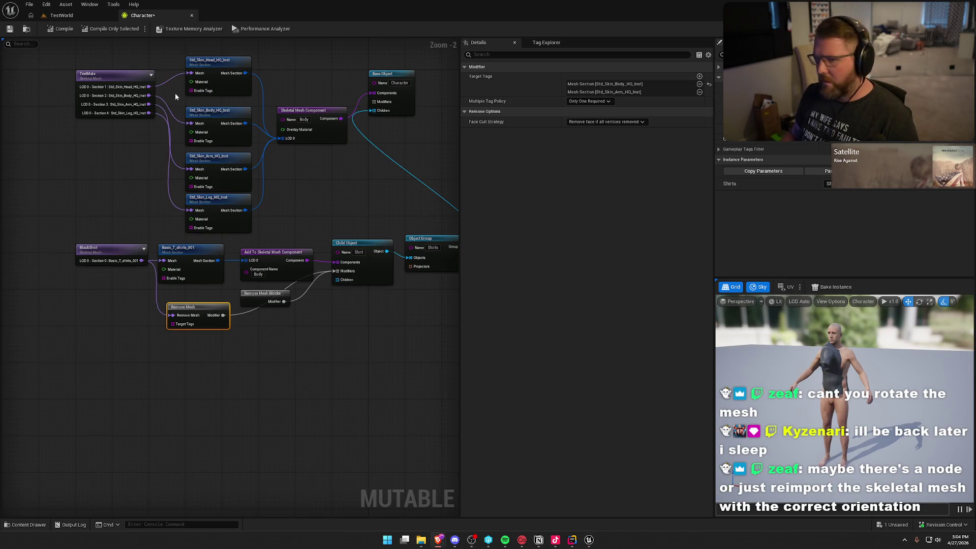
left_click(61, 28)
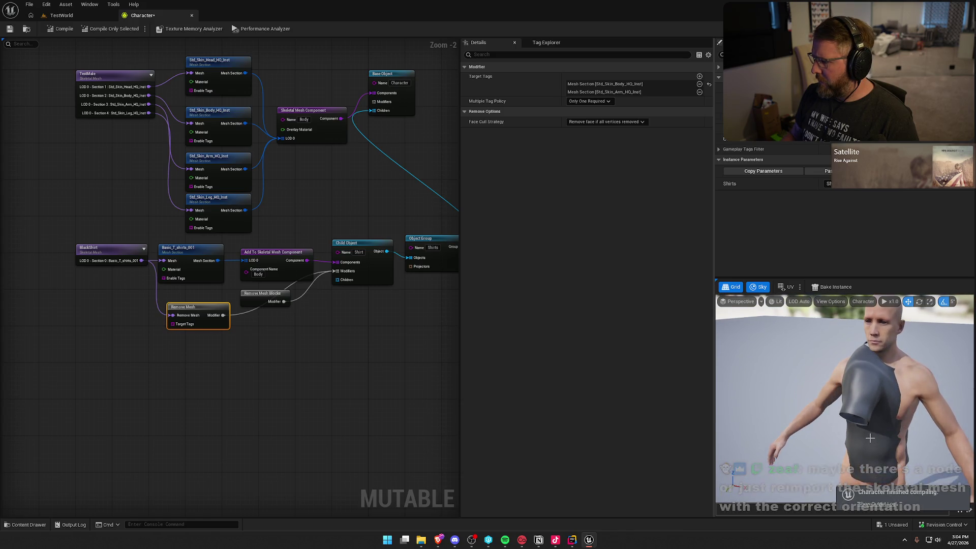
left_click(44, 244)
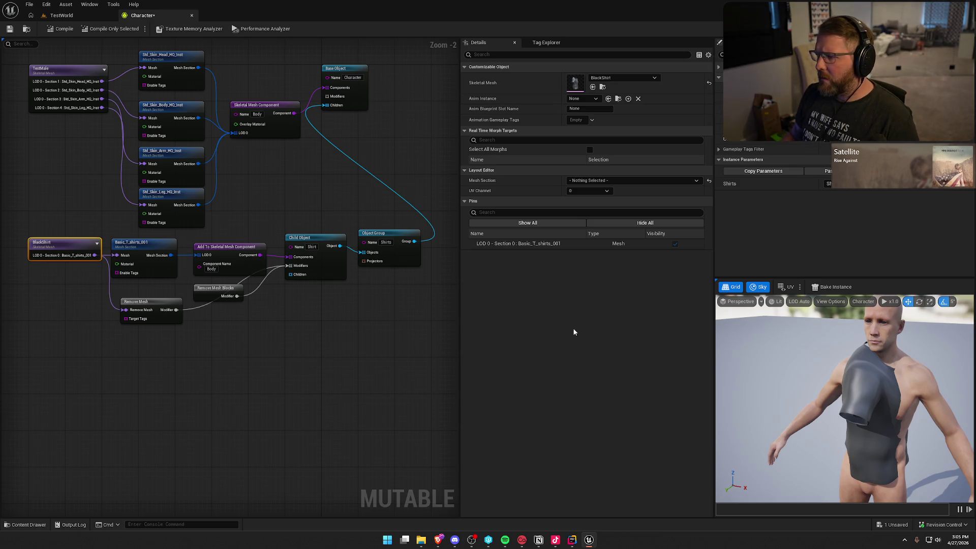
double_click(575, 84)
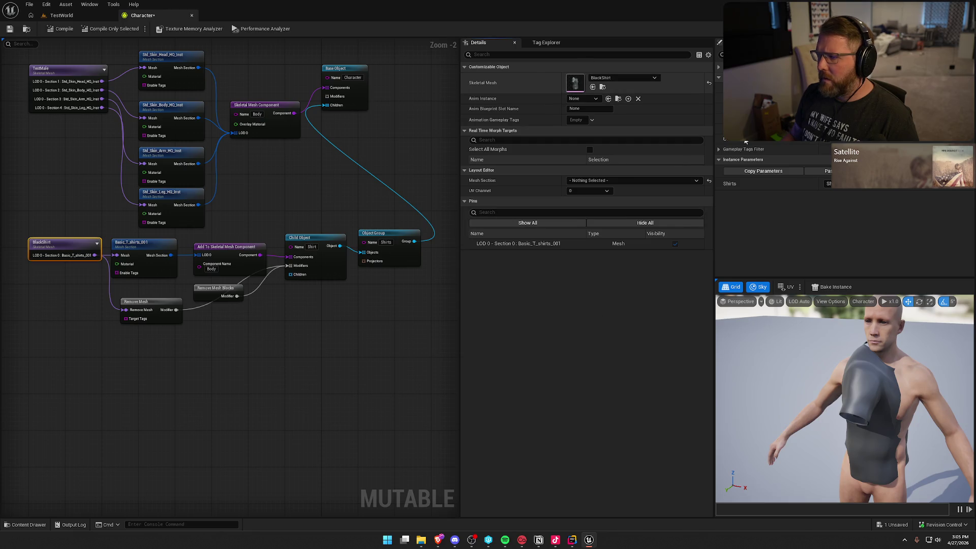
- In Skeleton Editing, set the BlackShirt root bone's yaw to 0 and apply
left_click_drag(426, 215, 205, 73)
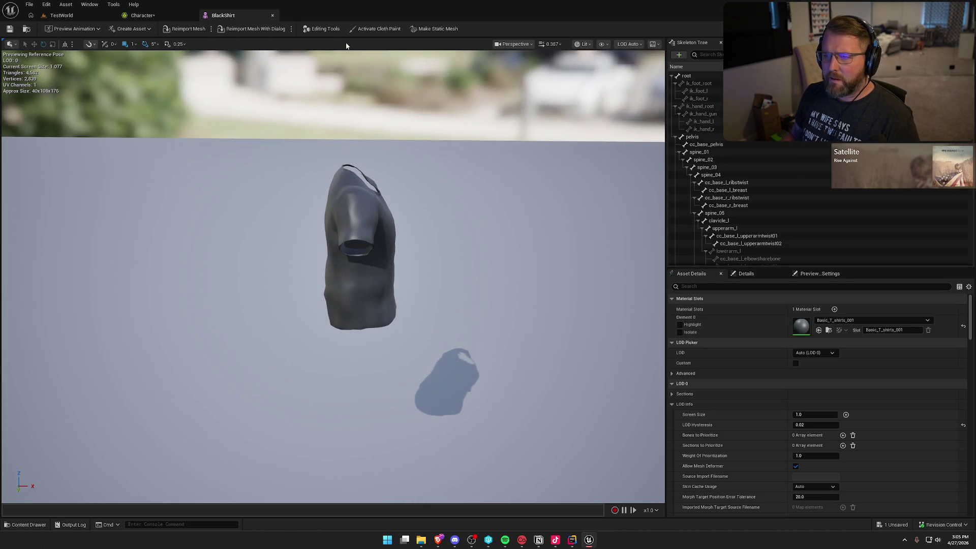
left_click(322, 29)
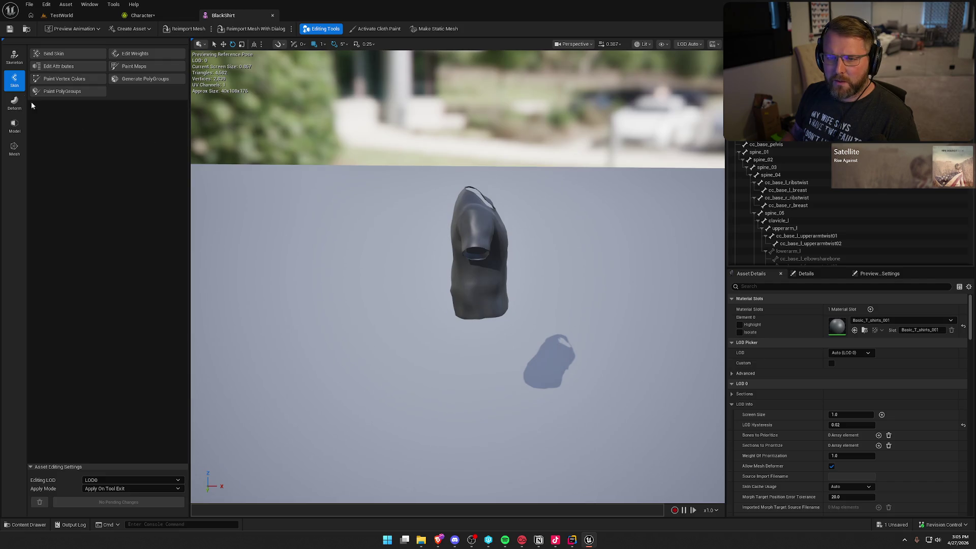
left_click(14, 57)
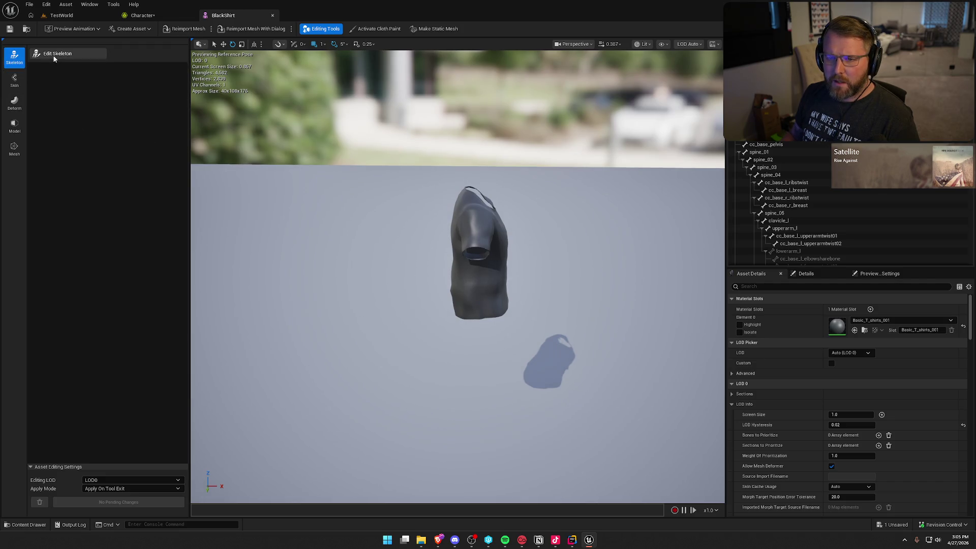
left_click(54, 56)
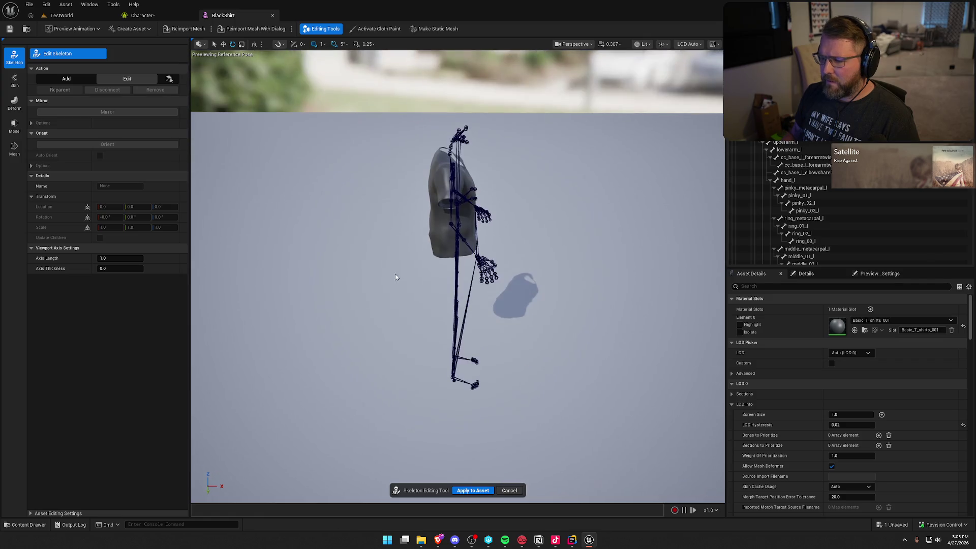
left_click(453, 378)
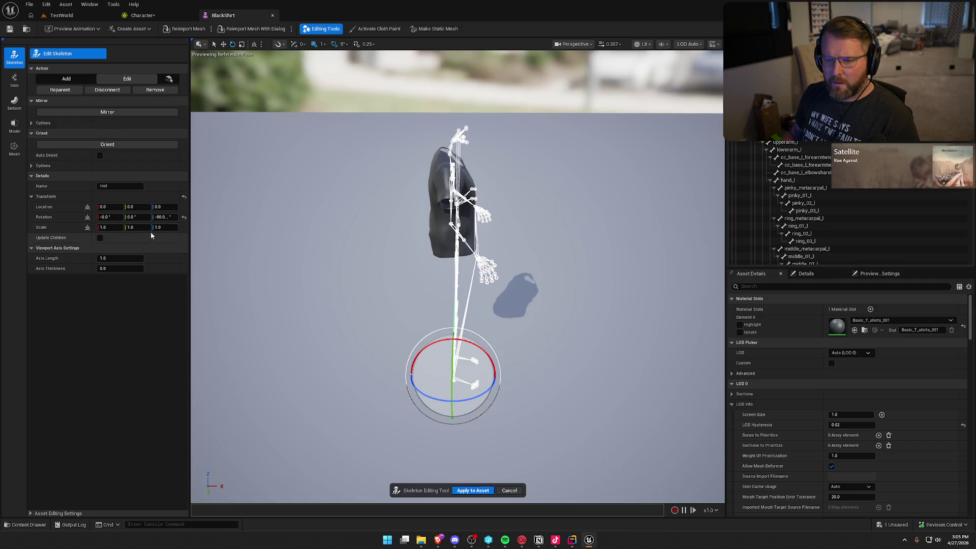
left_click(165, 218)
type("0")
key("Return")
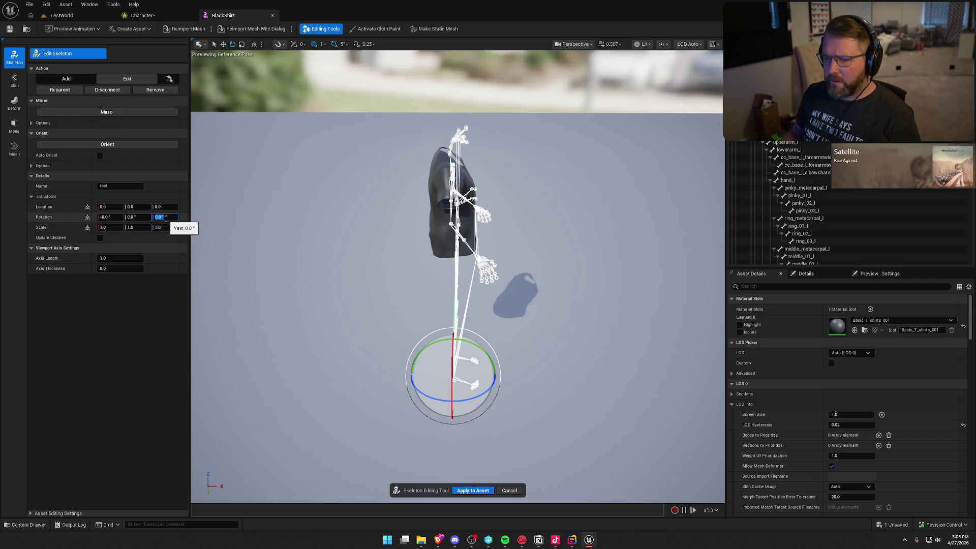
left_click(473, 490)
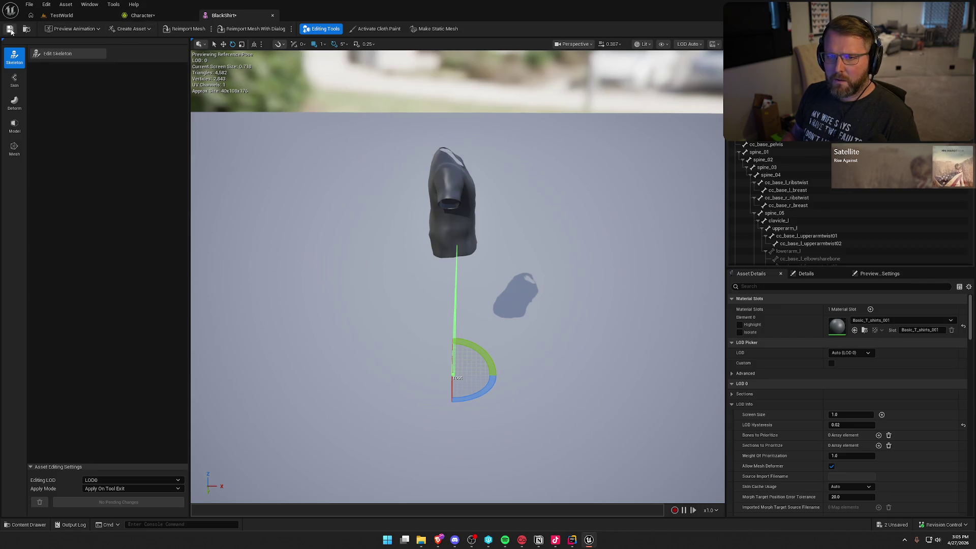
- Recompile the Character, then rotate the BlackShirt root bone to Z 90 and apply
left_click(142, 15)
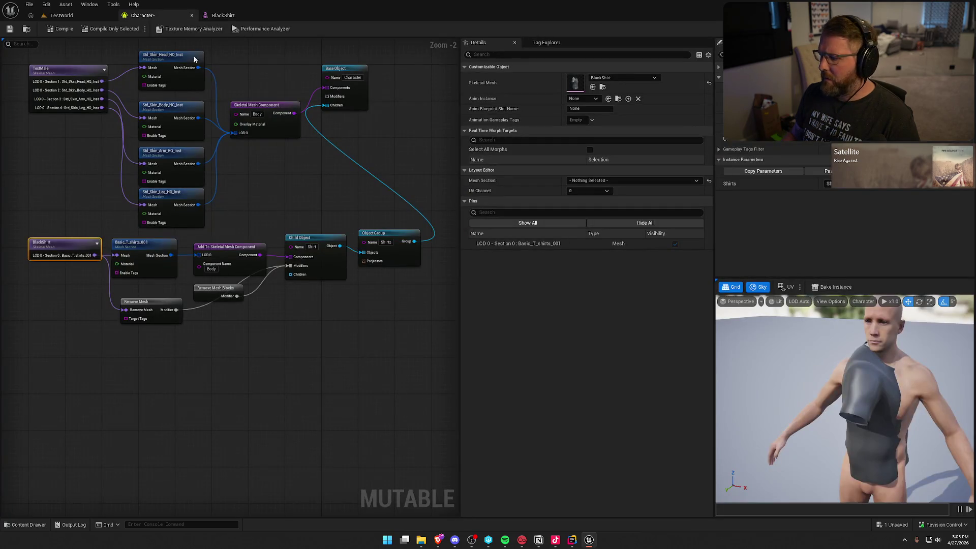
left_click(66, 32)
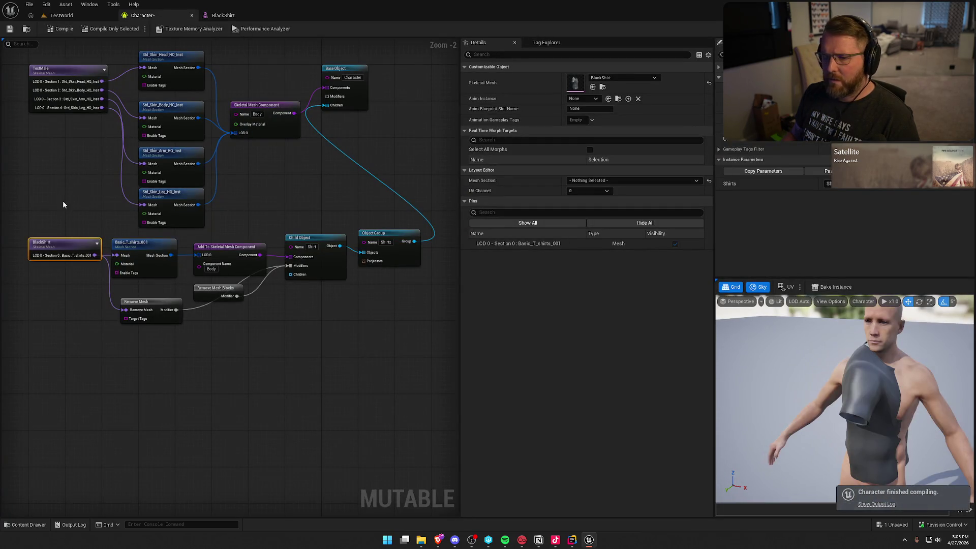
left_click(224, 15)
left_click(57, 54)
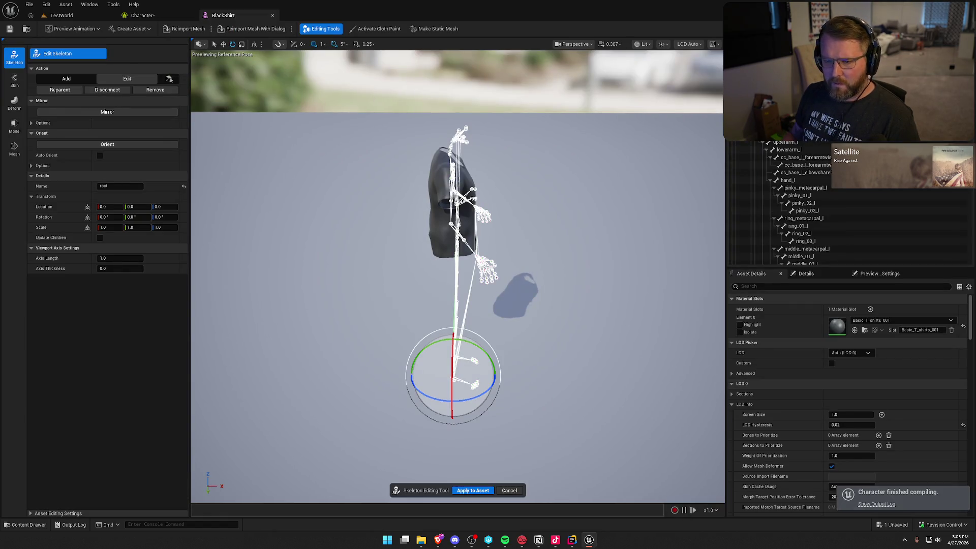
left_click_drag(472, 403, 410, 404)
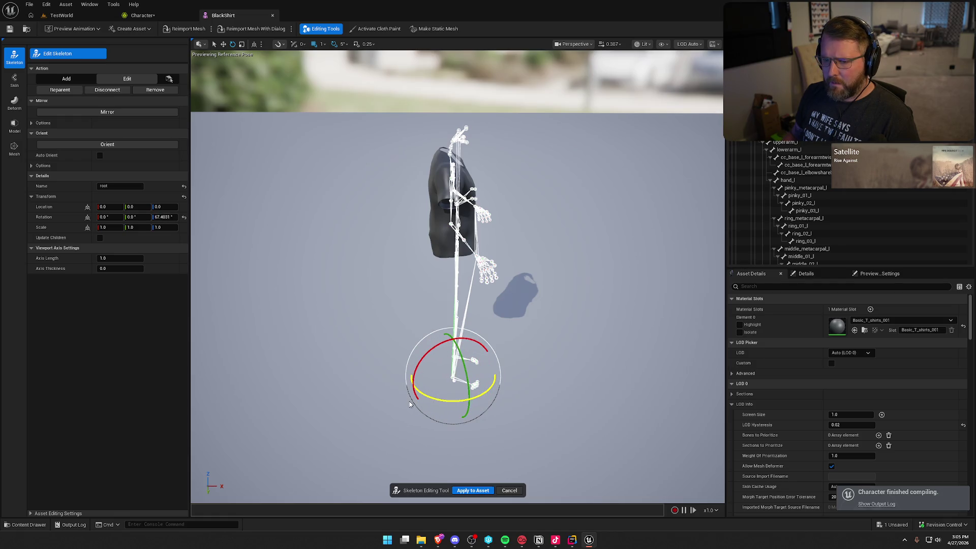
left_click(160, 217)
type("90")
key("Return")
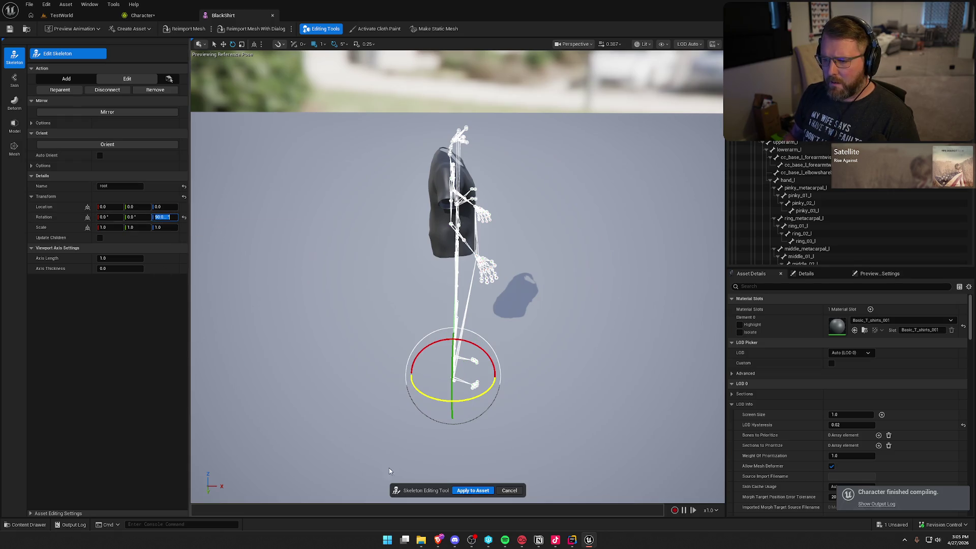
left_click(470, 491)
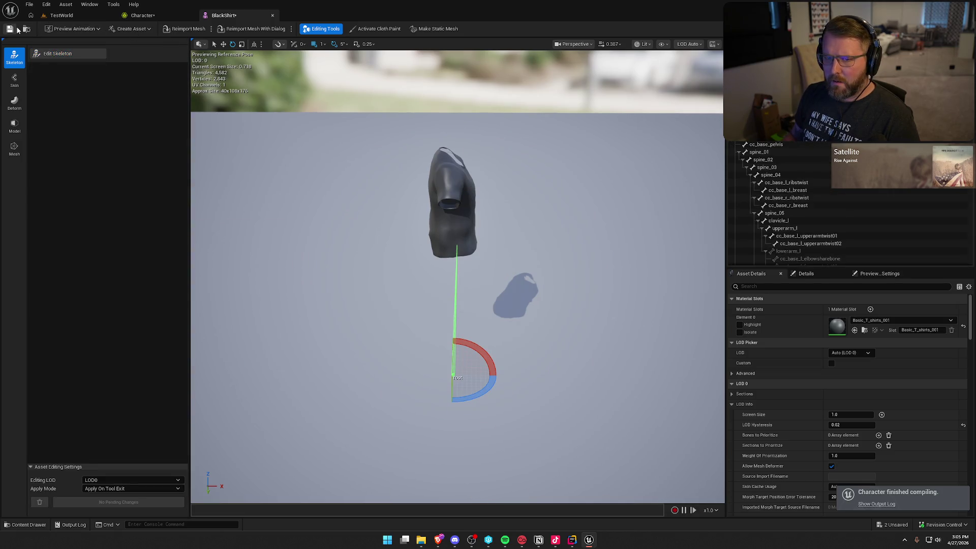
- Reopen BlackShirt, reset the root Z rotation to 0, apply, and save the mesh
key("ctrl+space")
left_click(272, 15)
double_click(233, 389)
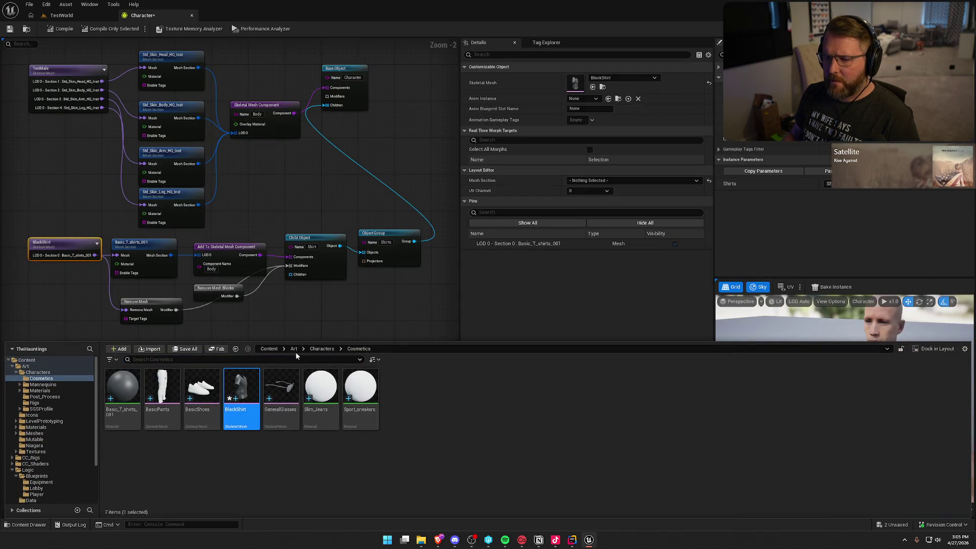
left_click(18, 56)
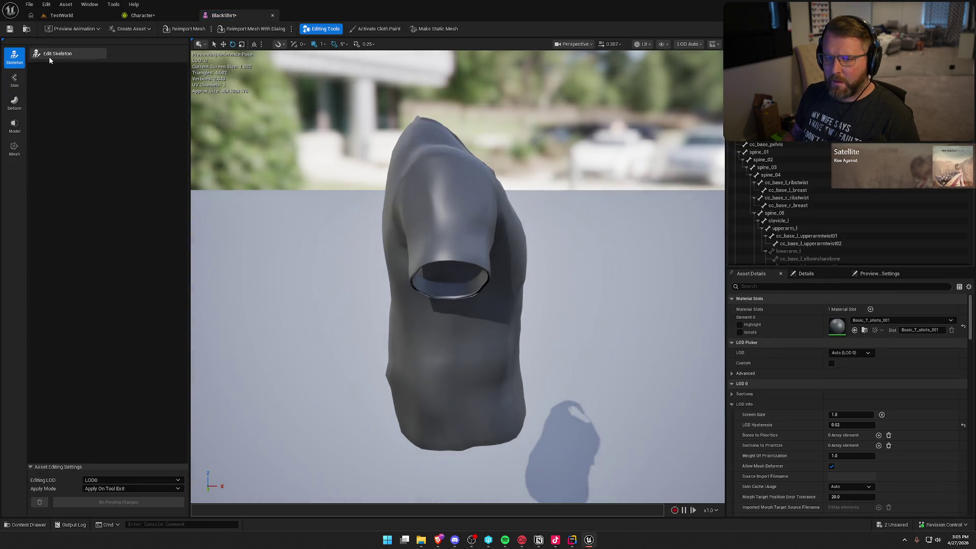
left_click(50, 56)
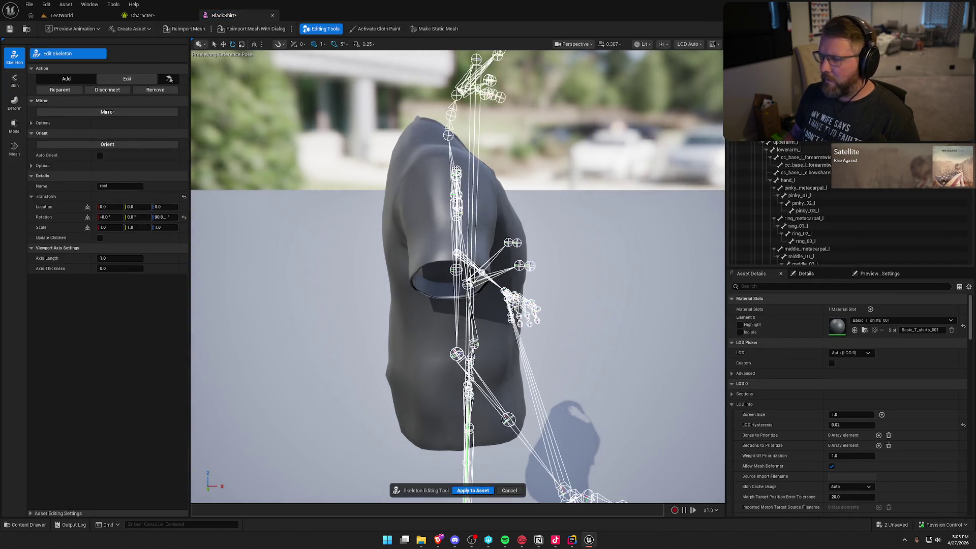
left_click(171, 217)
type("0")
key("Return")
left_click(470, 491)
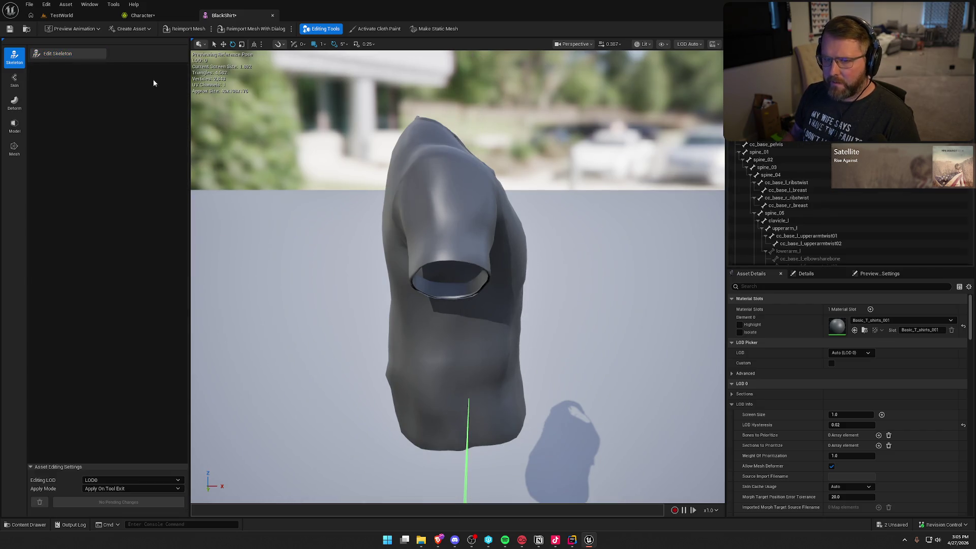
key("ctrl+s")
left_click(272, 15)
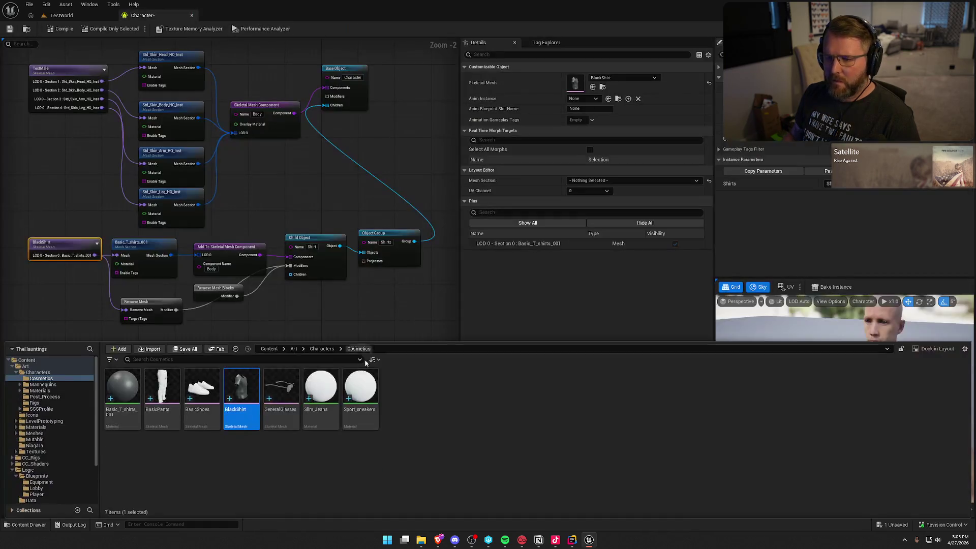
- Reopen BlackShirt in Edit Skeleton, select all bones, and expand the Orient options
double_click(241, 394)
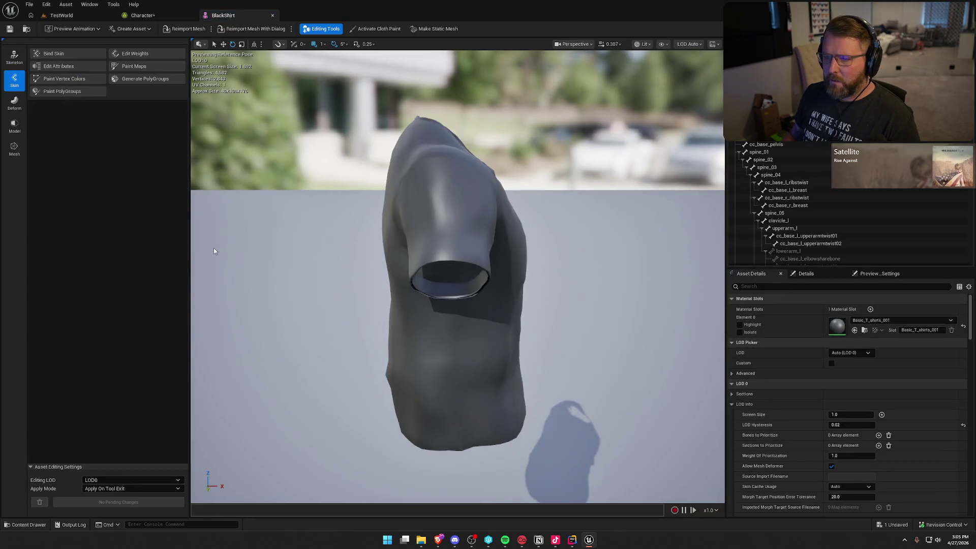
left_click(14, 57)
left_click(53, 57)
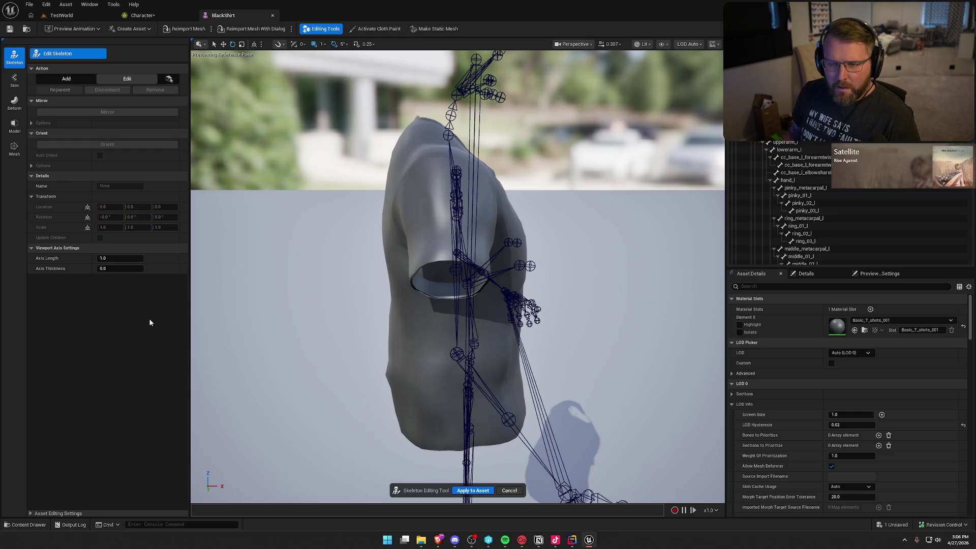
key("ctrl+a")
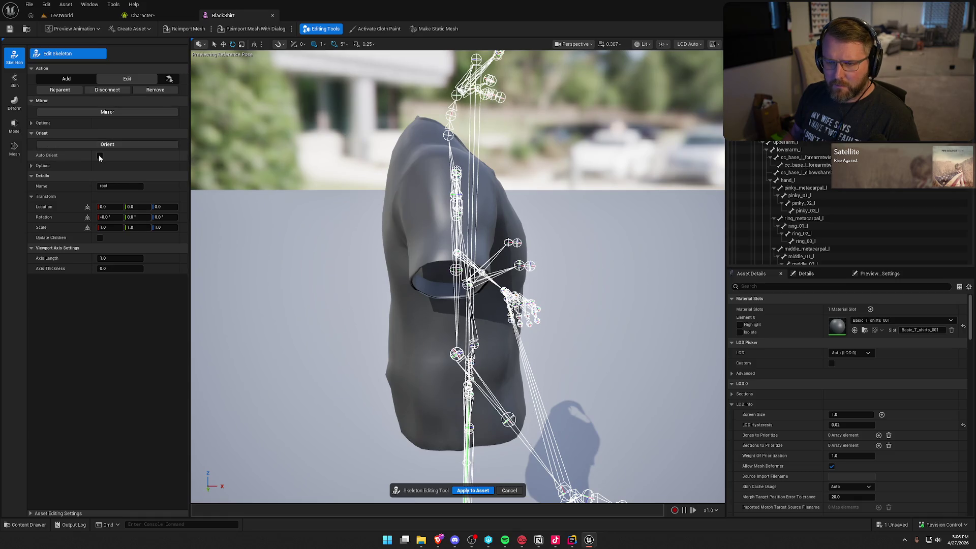
left_click(32, 166)
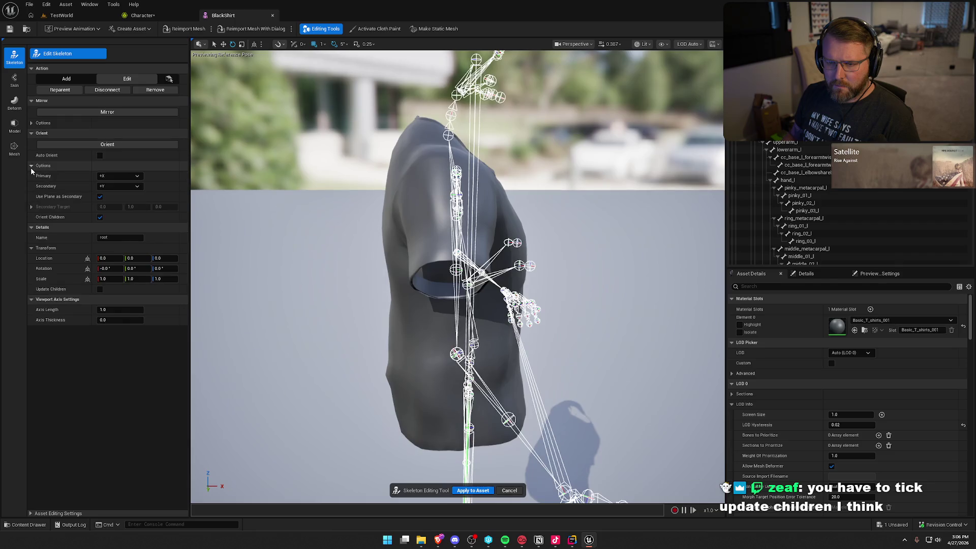
- Frame the skeleton, switch the gizmo to move, enable Update Children, and apply
key("f")
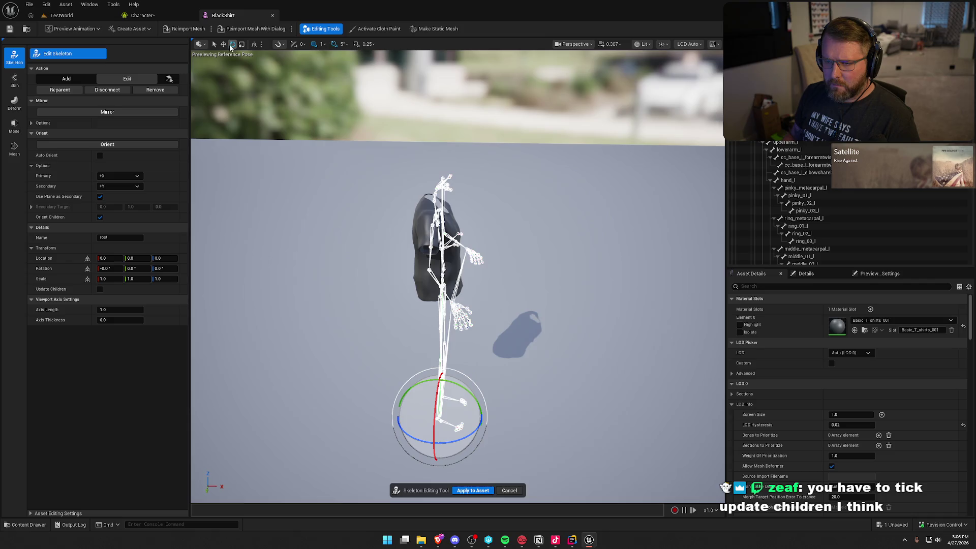
left_click(223, 44)
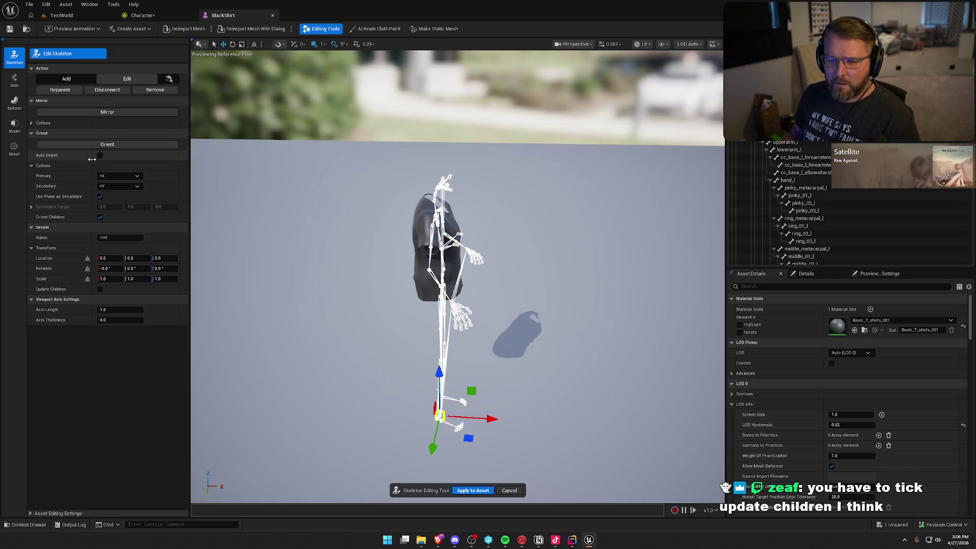
left_click(100, 289)
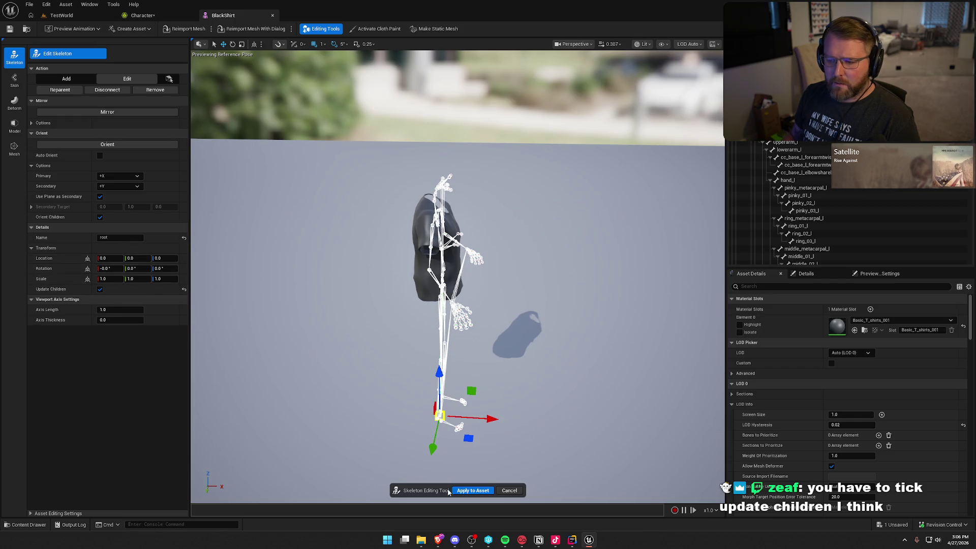
left_click(469, 490)
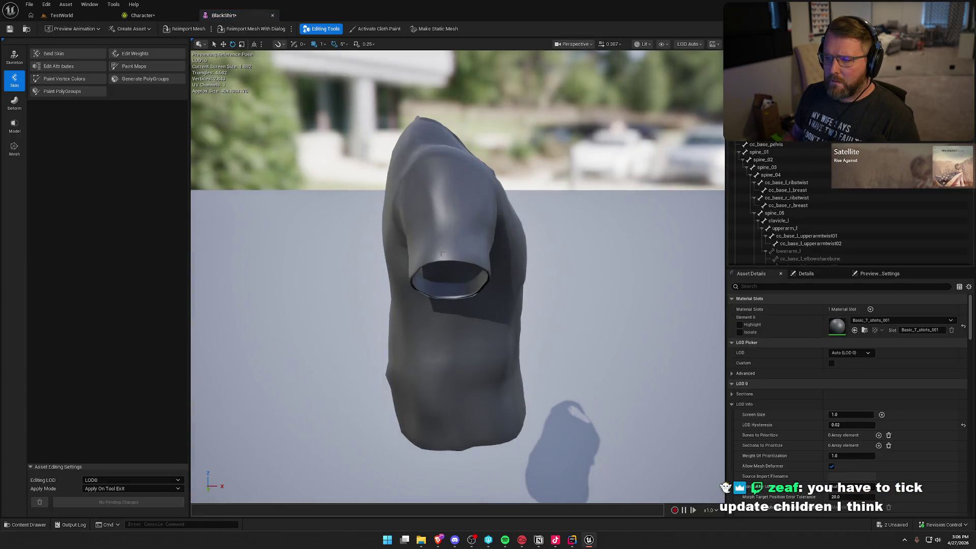
- Set the BlackShirt root bone's Z rotation to 90 and apply
left_click(14, 56)
left_click(51, 56)
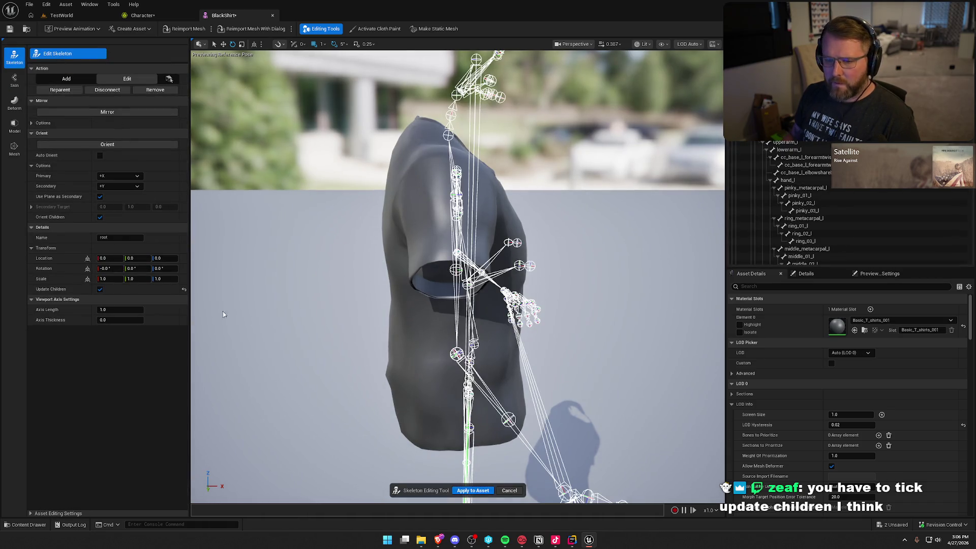
left_click(164, 269)
type("90")
key("Return")
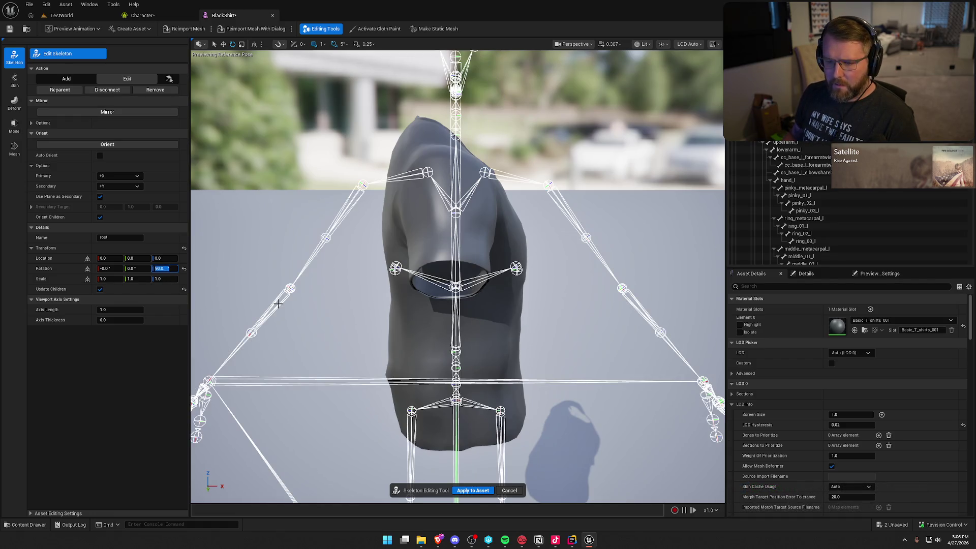
left_click(474, 490)
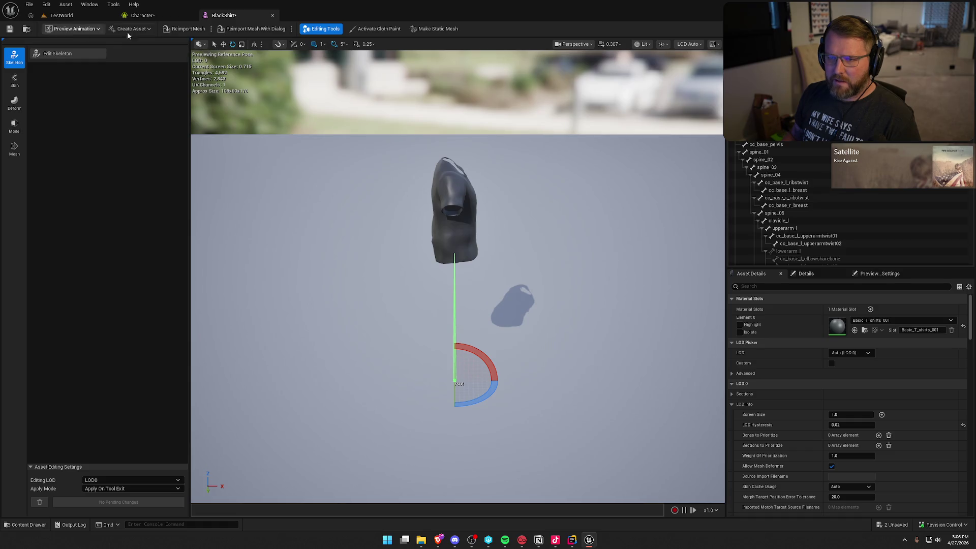
- Reopen BlackShirt, reset the root Z rotation to 0, apply, and restart skeleton editing
left_click(273, 15)
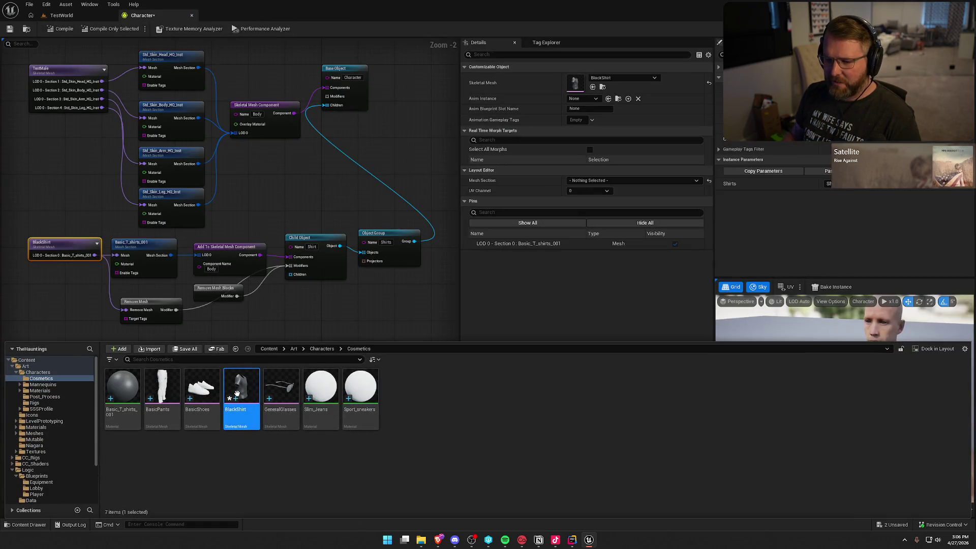
key("Return")
left_click(15, 57)
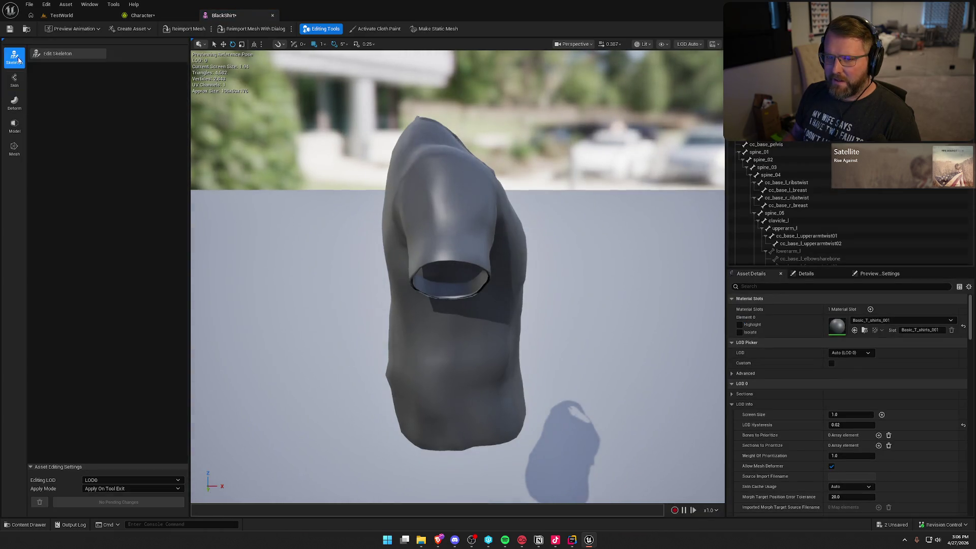
left_click(69, 54)
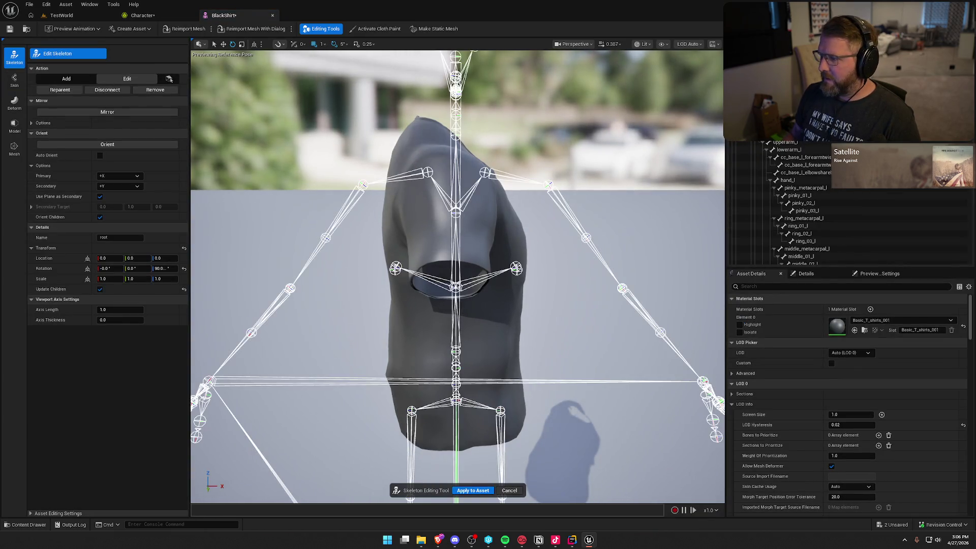
left_click(162, 269)
type("0")
key("Return")
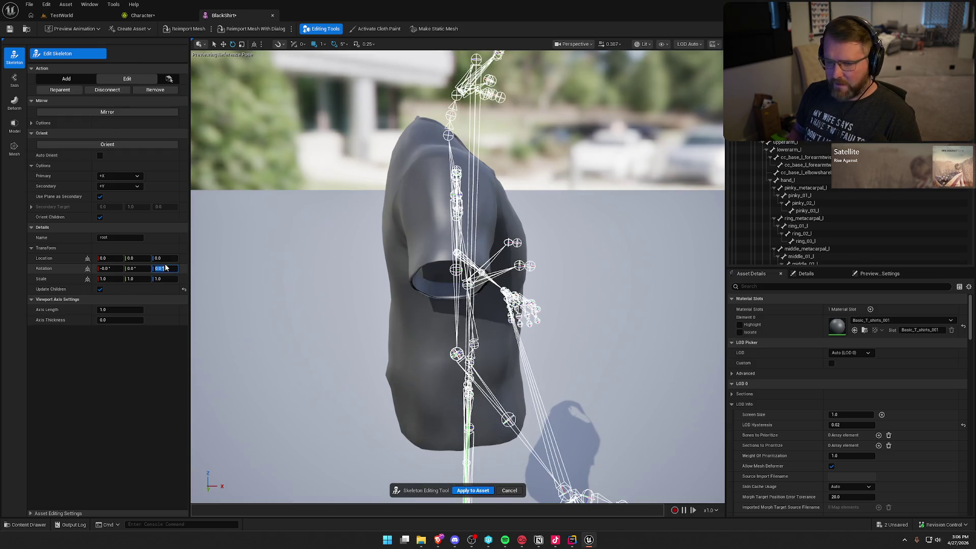
left_click(479, 492)
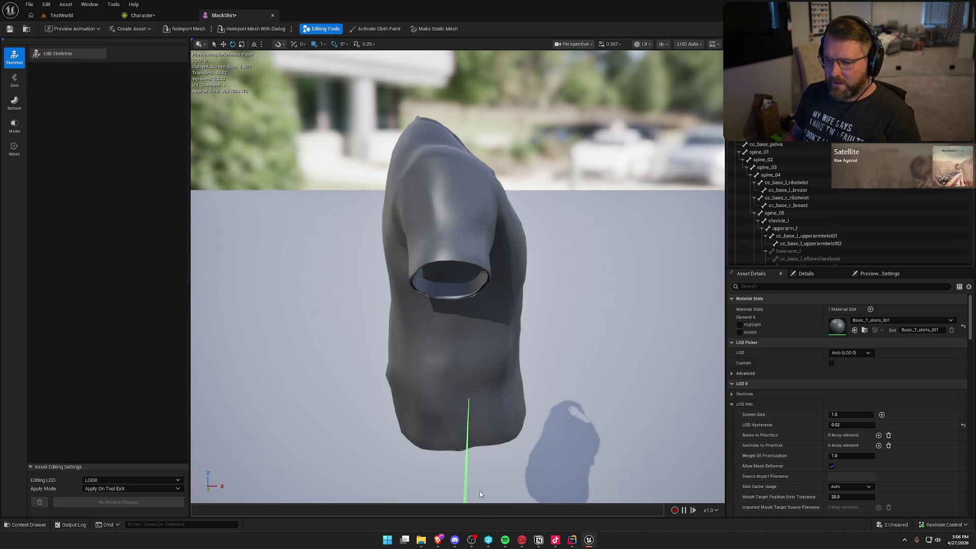
left_click(62, 55)
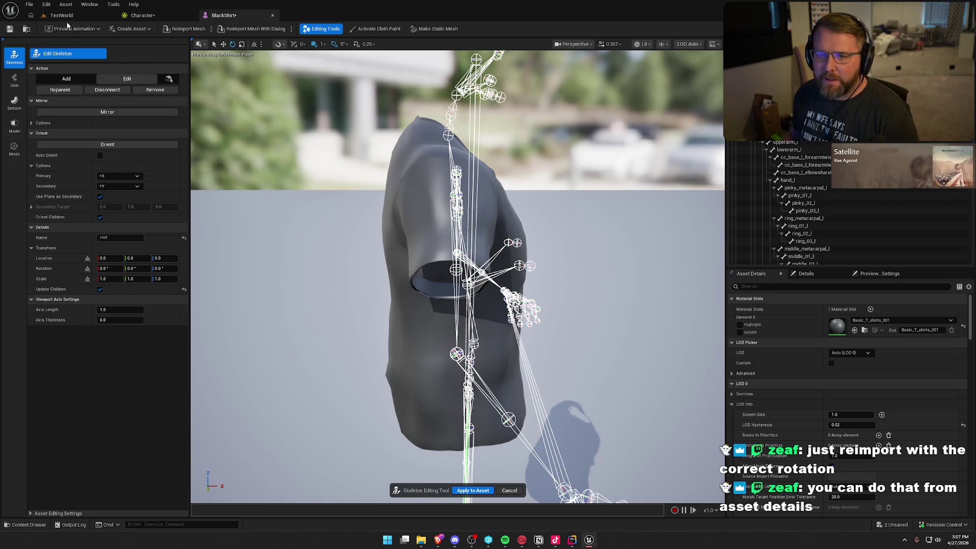
- Reimport BlackShirt with an adjusted Z import rotation, then close its editor
left_click(249, 30)
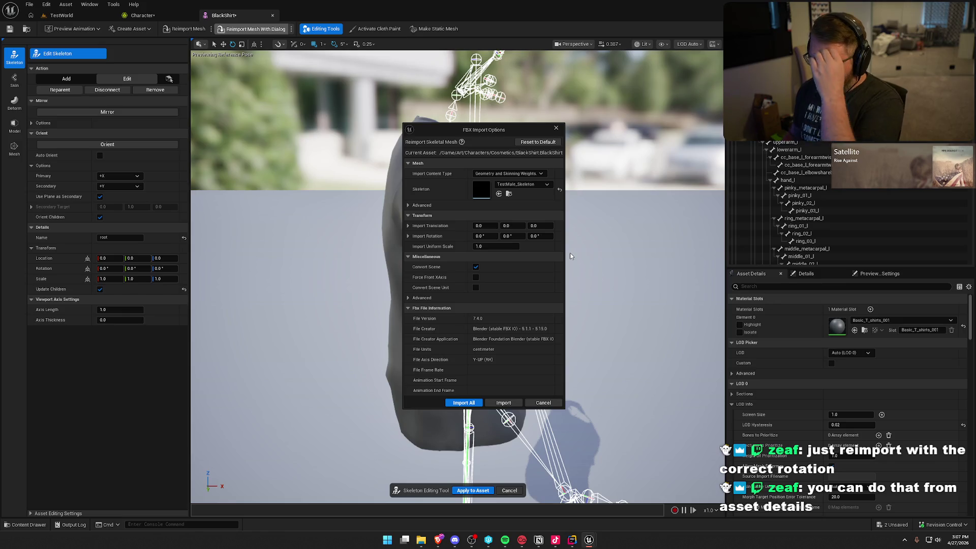
left_click(540, 236)
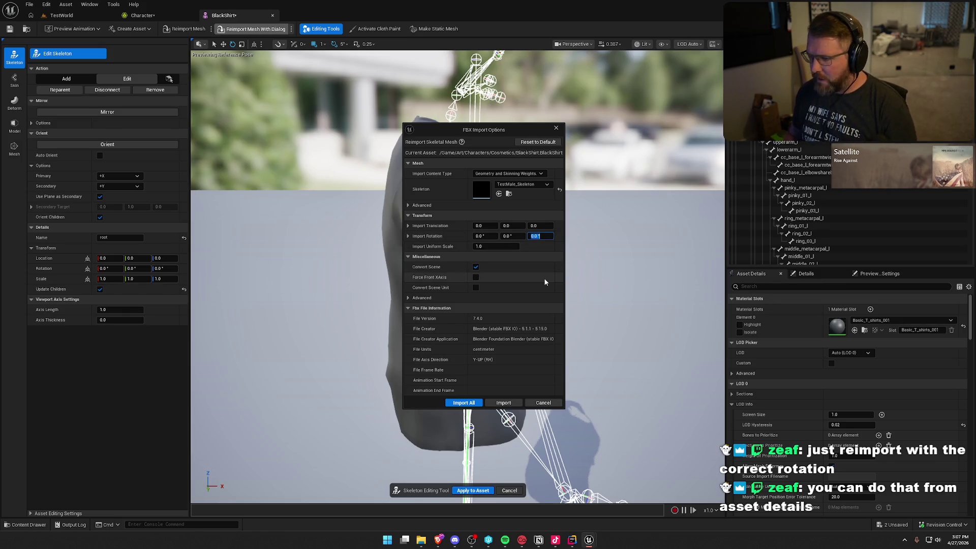
type("90")
left_click(503, 402)
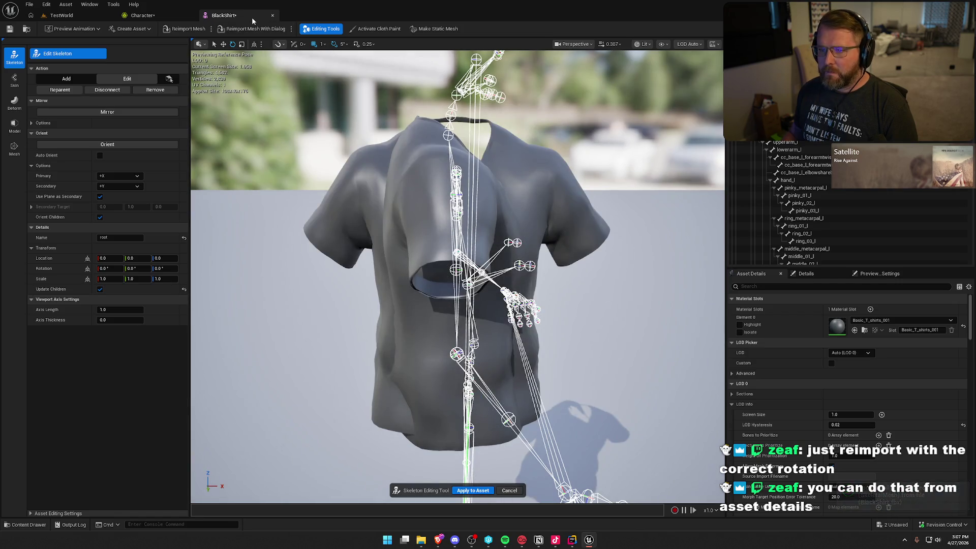
left_click(273, 15)
key("ctrl+space")
double_click(236, 386)
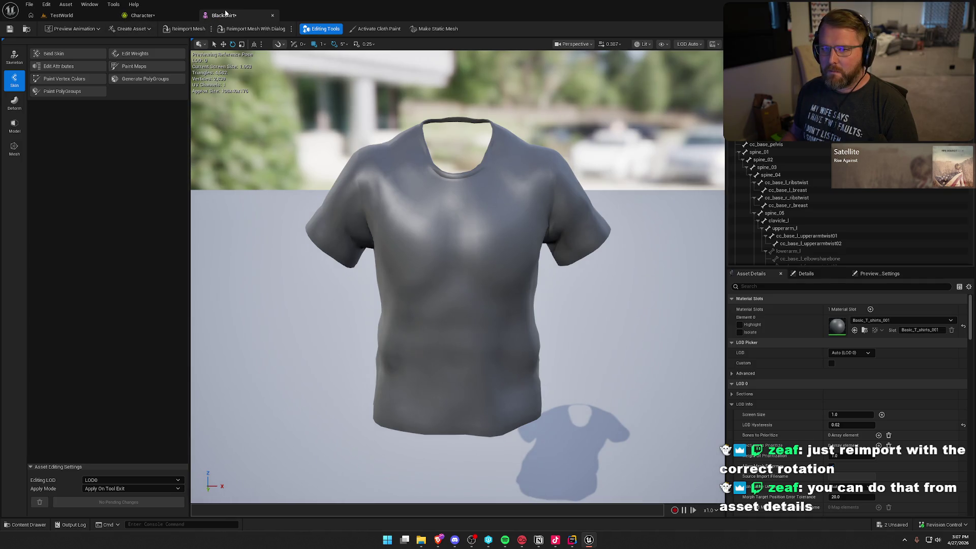
middle_click(249, 17)
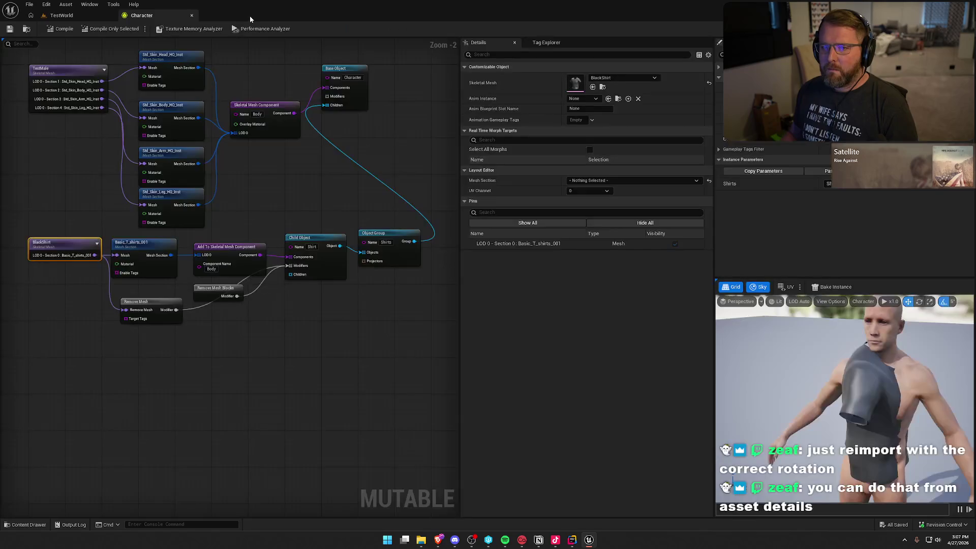
- Recompile the Character and orbit the preview to check the upright shirt on the body
left_click(61, 29)
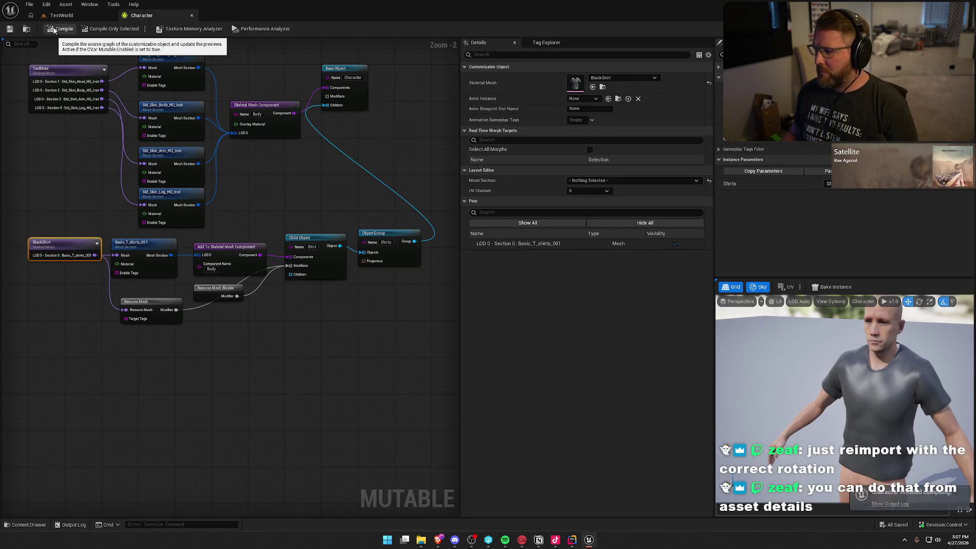
mouse_move(844, 396)
left_mouse_down()
mouse_move(783, 396)
mouse_move(823, 396)
mouse_move(763, 376)
mouse_move(722, 386)
mouse_move(834, 396)
mouse_move(813, 394)
left_mouse_up()
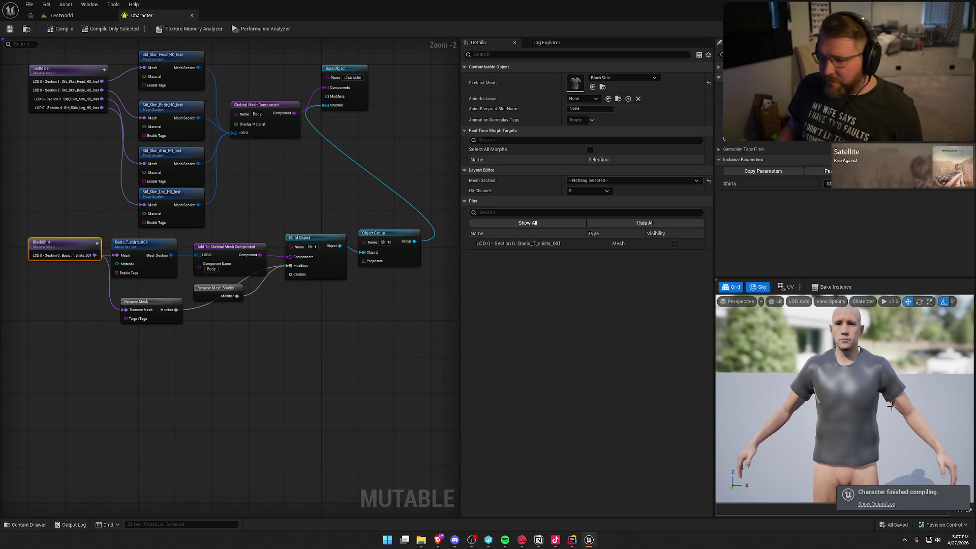
left_click_drag(420, 371, 454, 369)
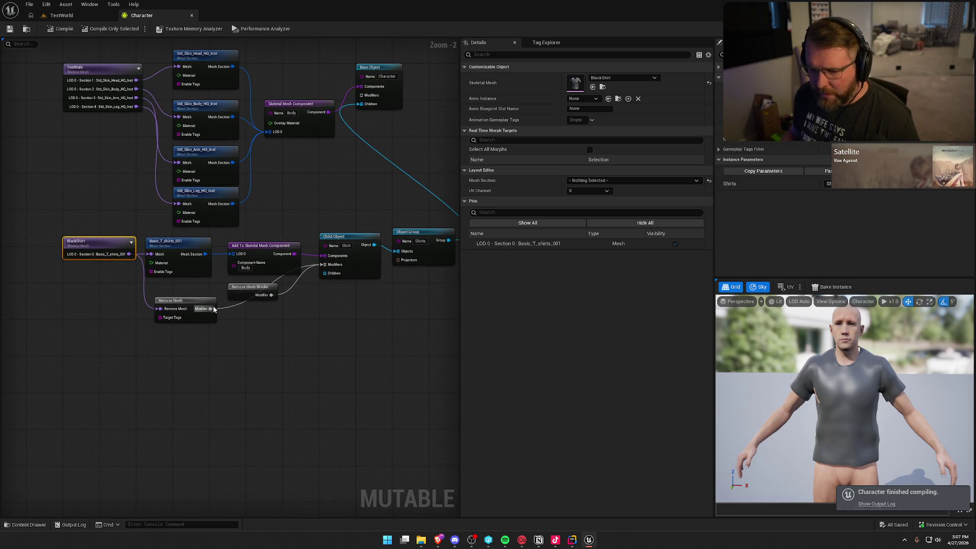
- Set the Remove Mesh Blocks layout grid to 64×64 and edit UV channel 0
left_click(244, 289)
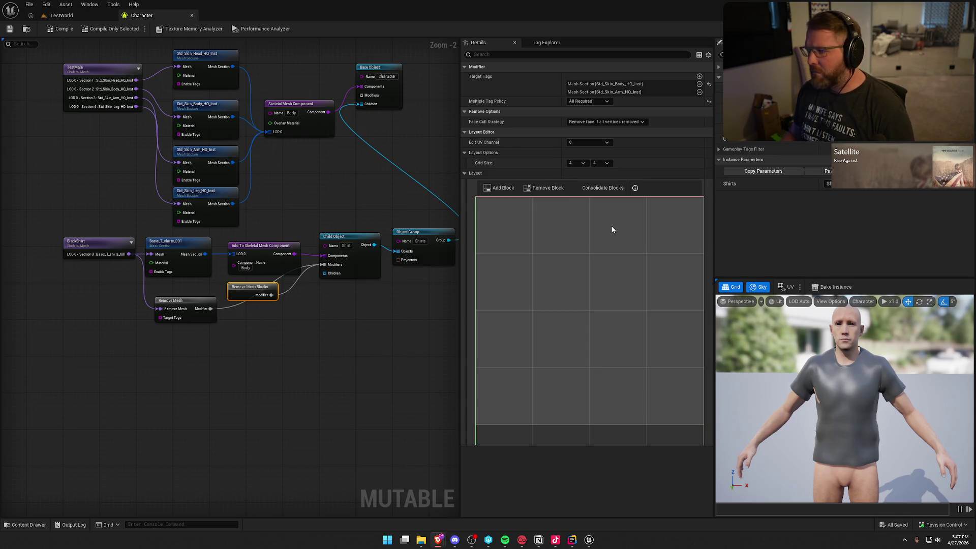
left_click(577, 162)
left_click(572, 213)
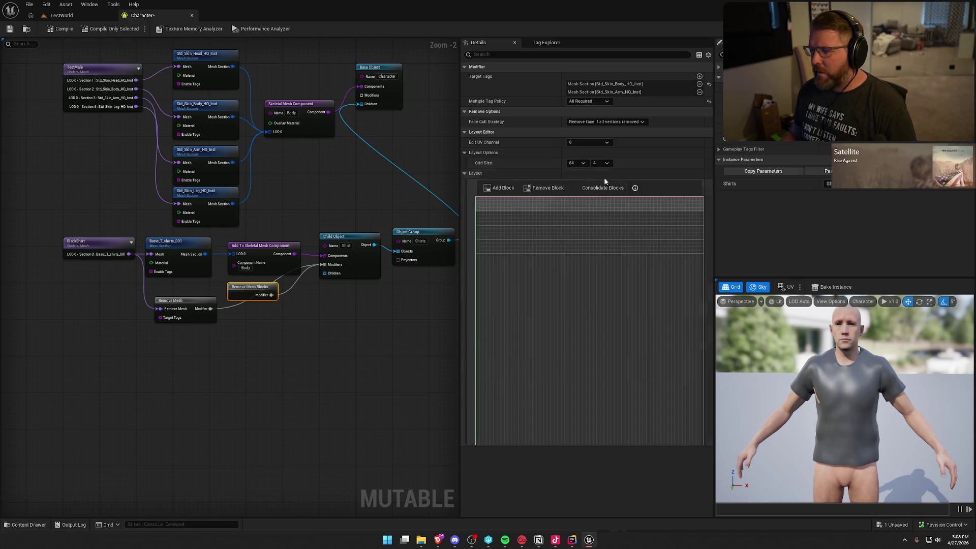
left_click(600, 163)
left_click(596, 213)
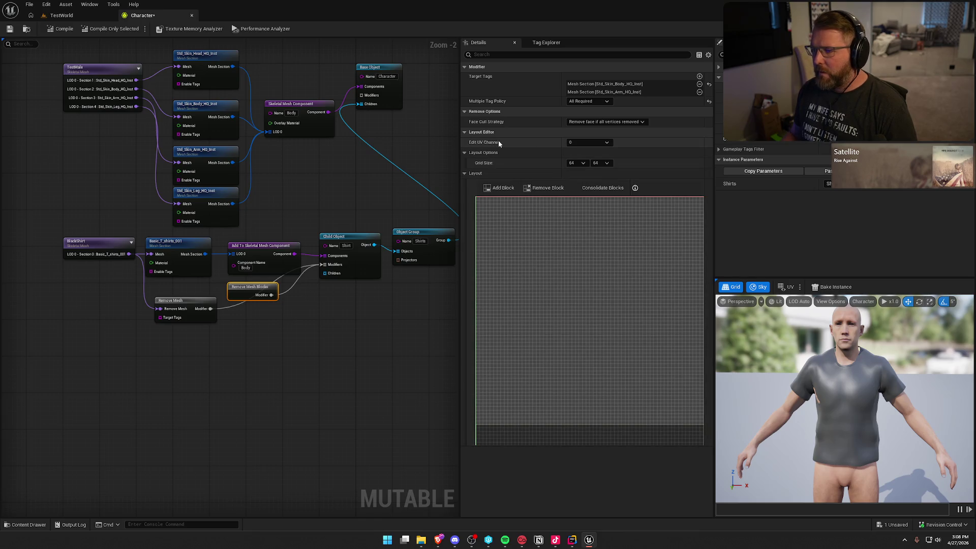
left_click(576, 143)
left_click(584, 157)
left_click(584, 143)
left_click(584, 165)
left_click(588, 142)
left_click(587, 172)
left_click(587, 142)
left_click(585, 150)
- Leave the face cull strategy unchanged and set Multiple Tag Policy to Only One Required
left_click(590, 122)
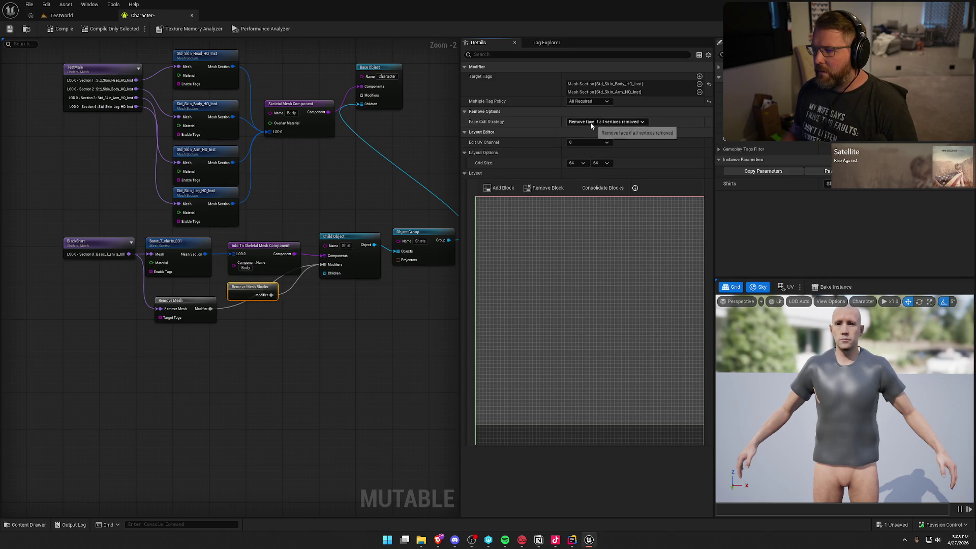
left_click(632, 123)
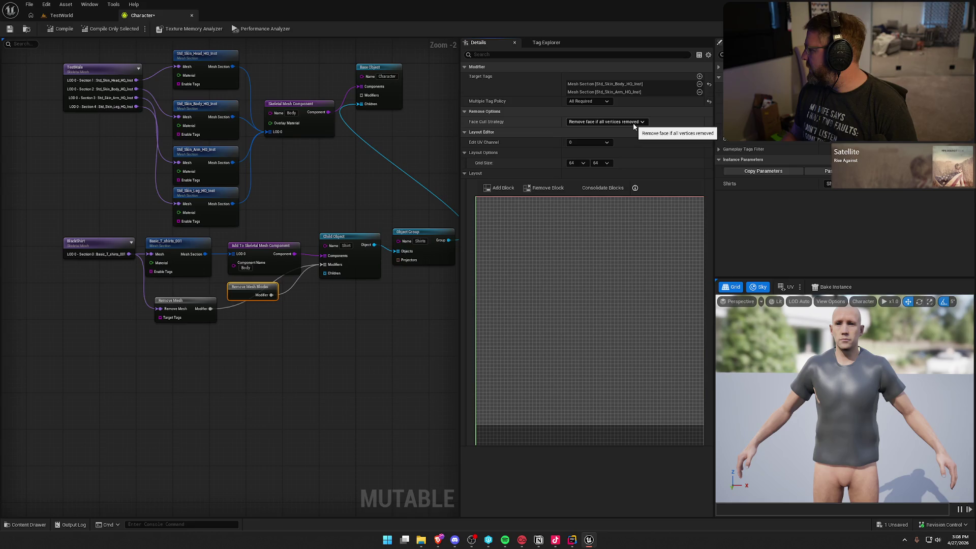
left_click(635, 123)
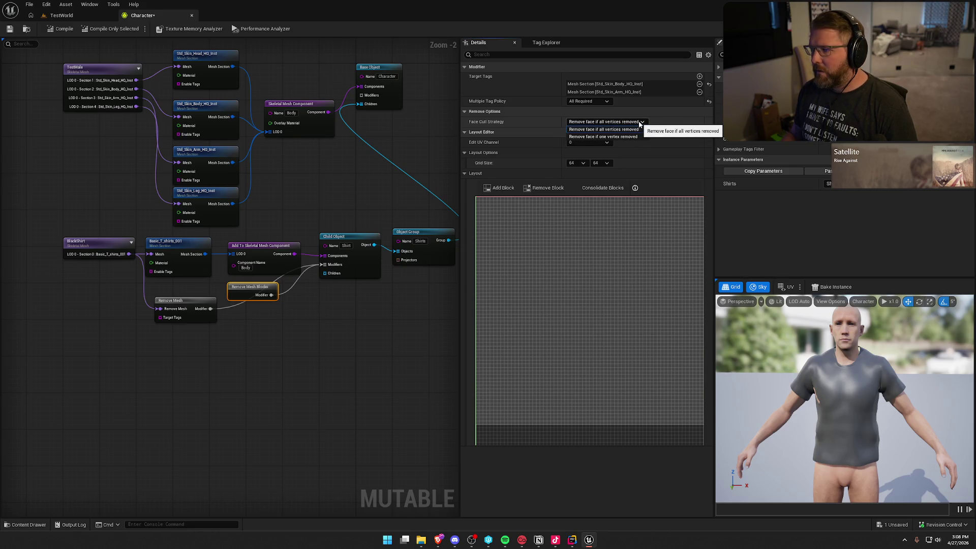
left_click(640, 124)
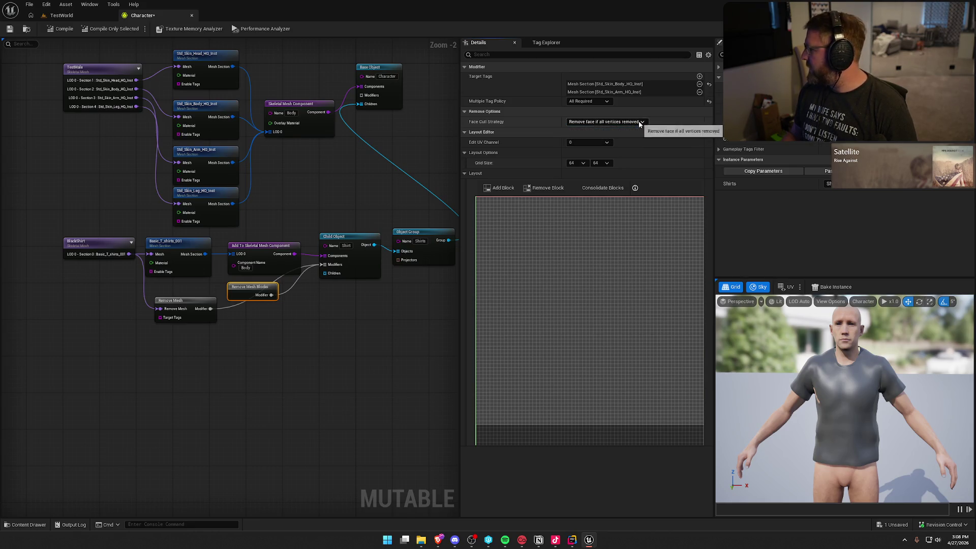
left_click(588, 102)
left_click(589, 118)
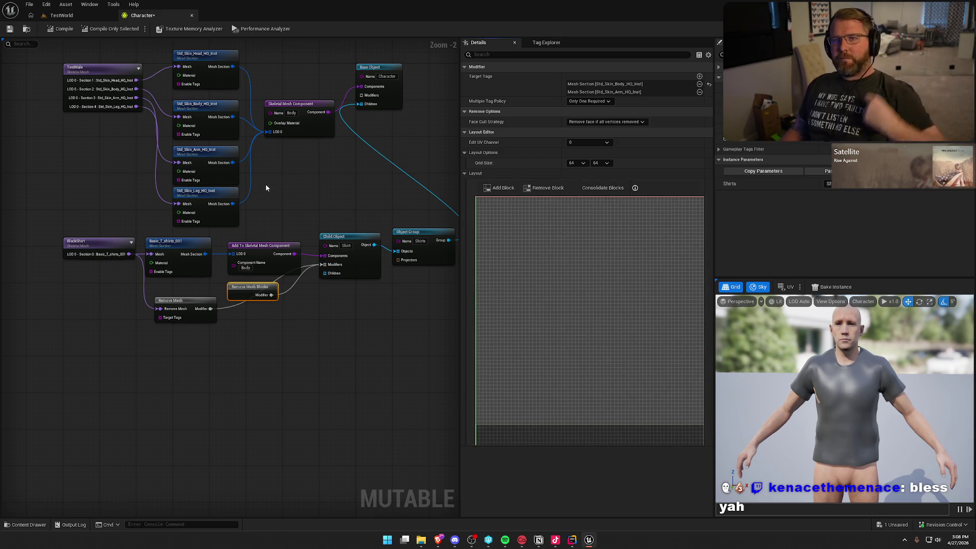
- Recompile the character and add a new removal block stretched across the grid
left_click(57, 29)
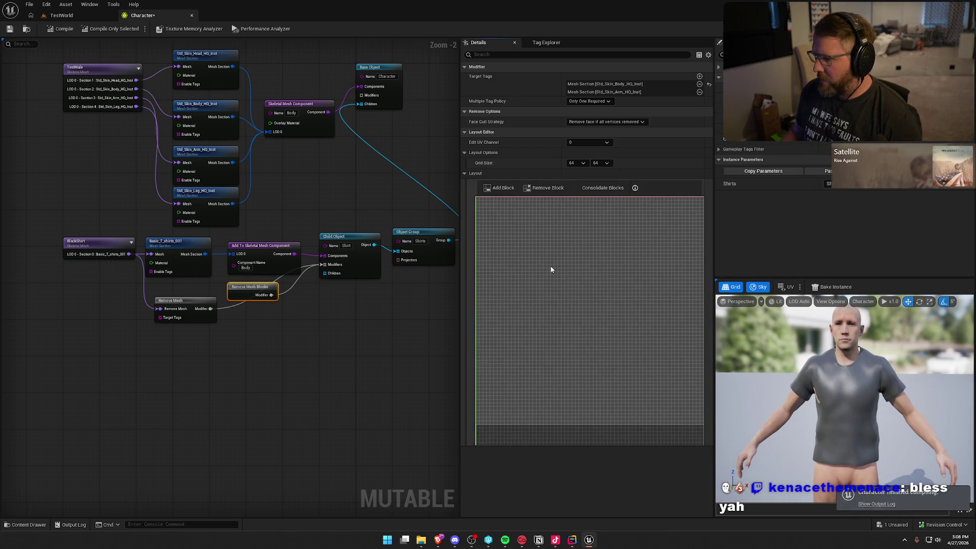
left_click(194, 303)
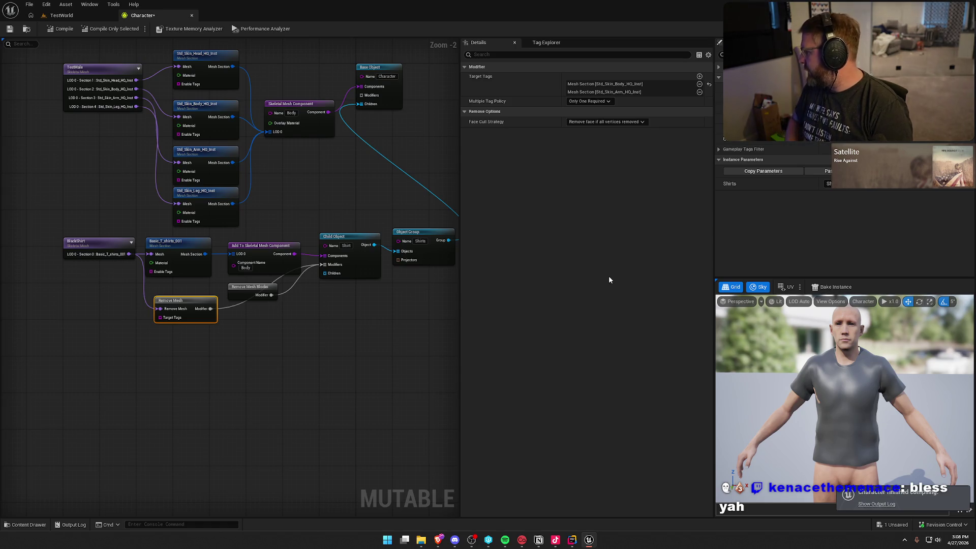
left_click(238, 291)
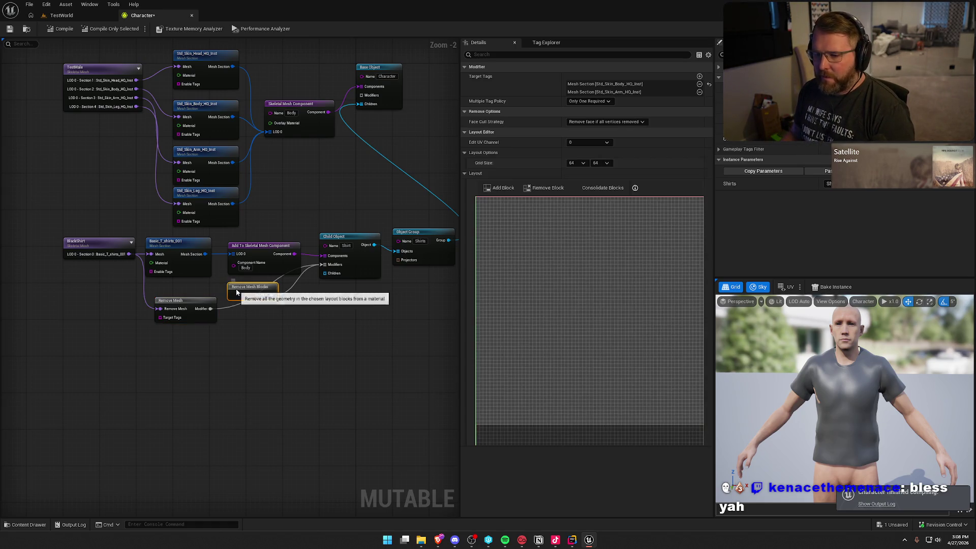
left_click(499, 188)
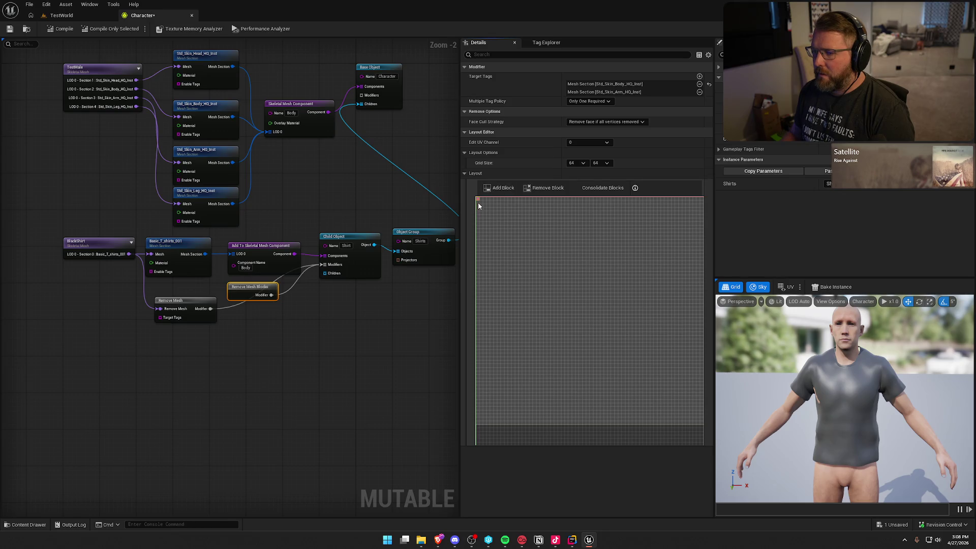
mouse_move(478, 200)
left_mouse_down()
mouse_move(514, 269)
mouse_move(628, 359)
left_mouse_up()
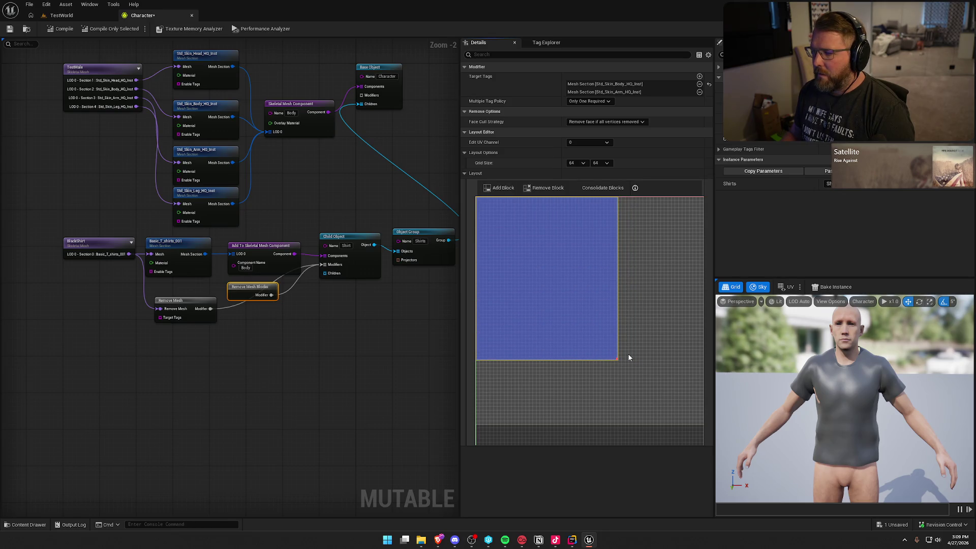
- Recompile, enlarge the block to cover the whole layout grid, and consolidate blocks
left_click(58, 30)
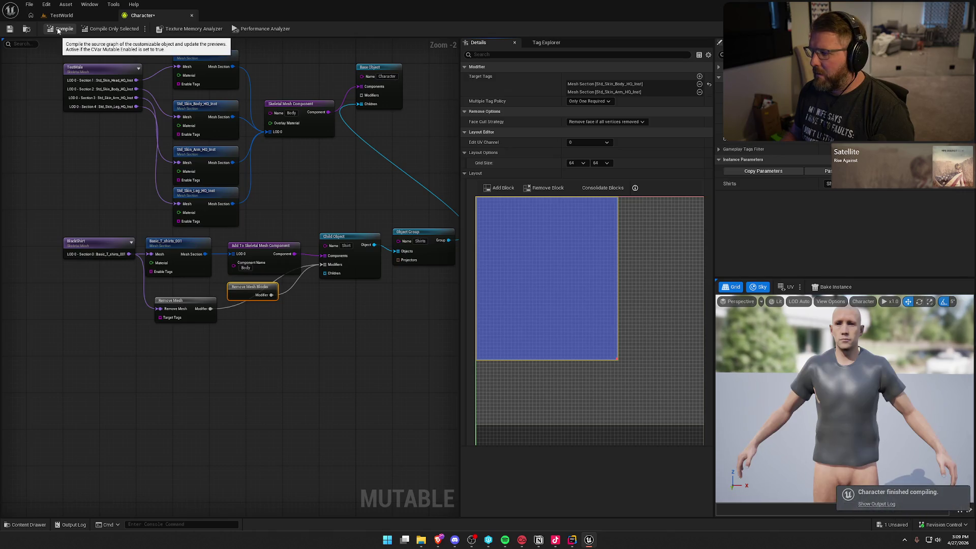
left_click_drag(617, 359, 704, 424)
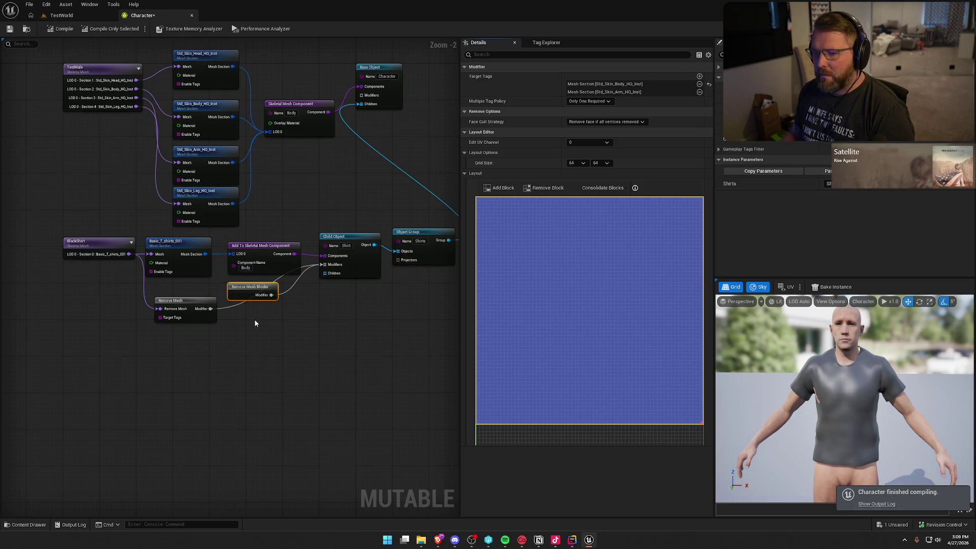
left_click(188, 302)
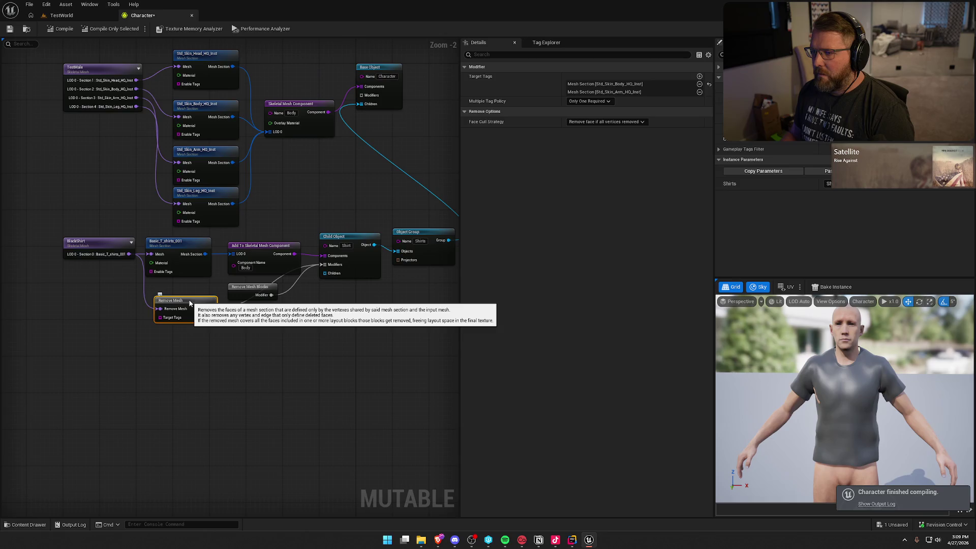
left_click(268, 289)
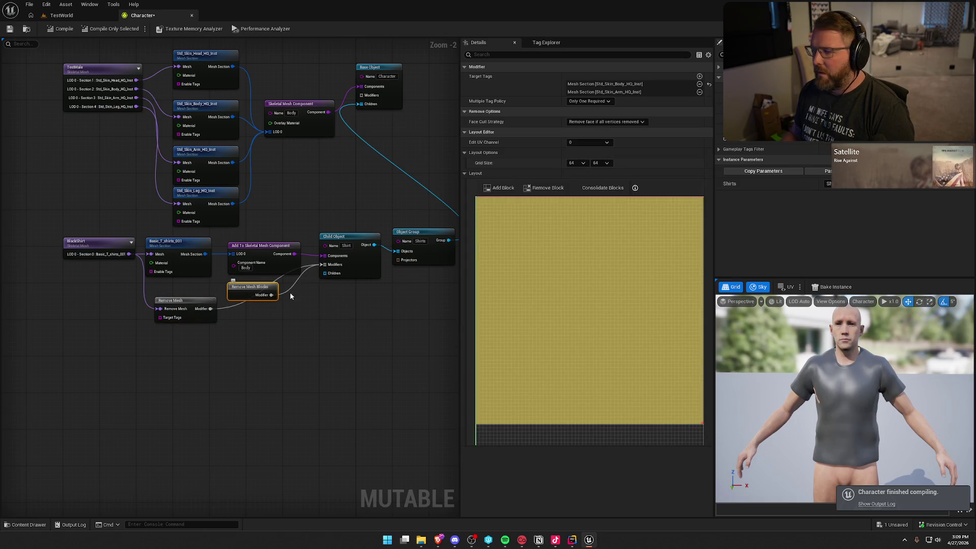
left_click(602, 188)
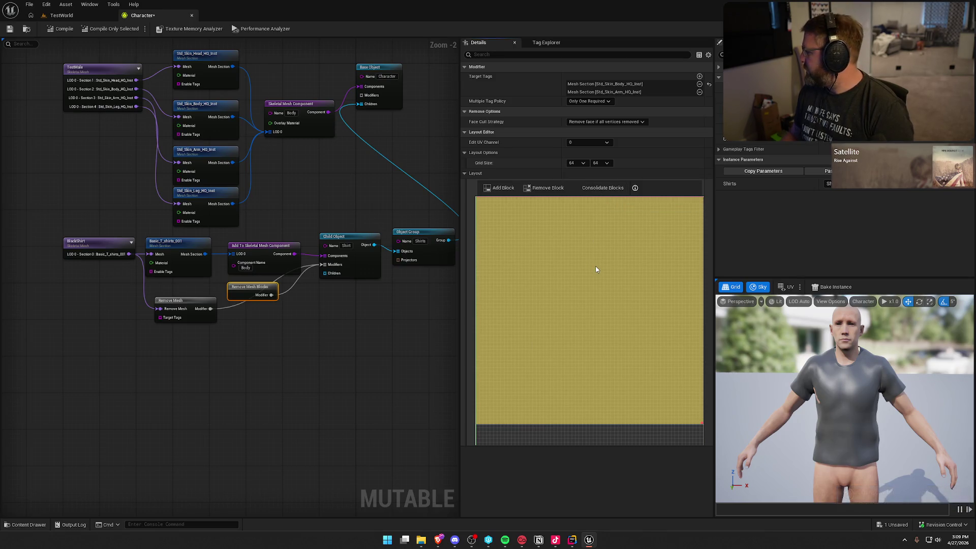
- View the character from overhead and move the Remove Mesh node beside the T-shirt section
left_click_drag(820, 426, 747, 423)
mouse_move(828, 420)
left_mouse_down()
mouse_move(797, 432)
mouse_move(790, 457)
mouse_move(798, 355)
mouse_move(839, 376)
left_mouse_up()
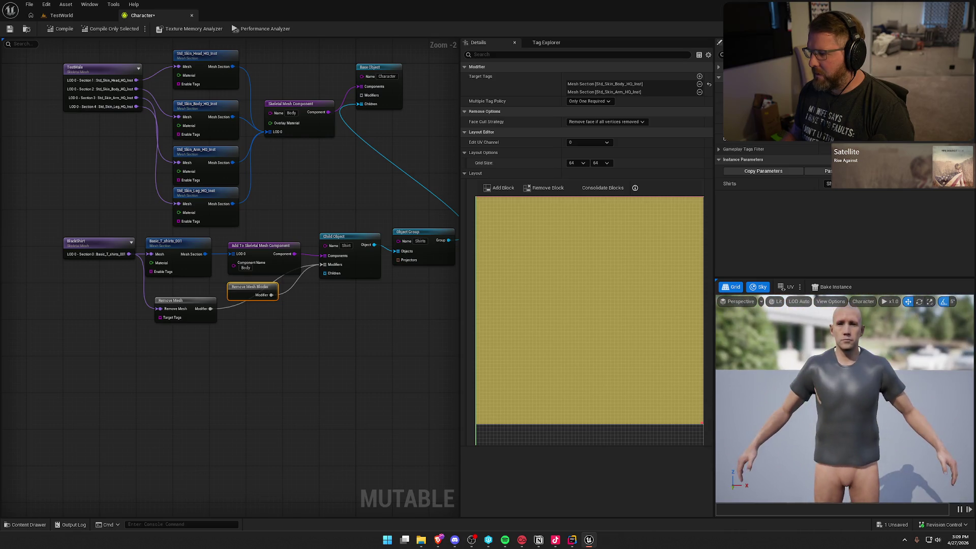
left_click_drag(381, 309, 356, 313)
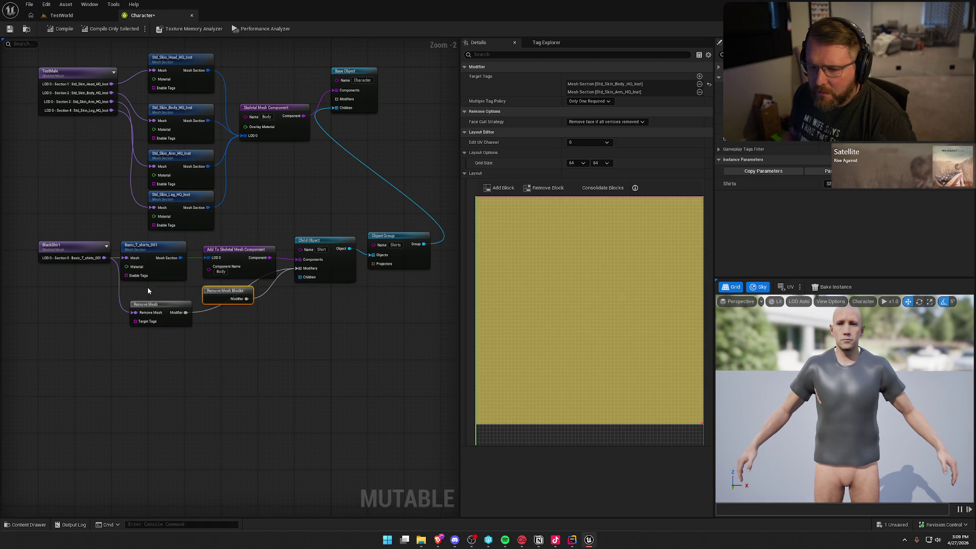
left_click_drag(162, 303, 154, 291)
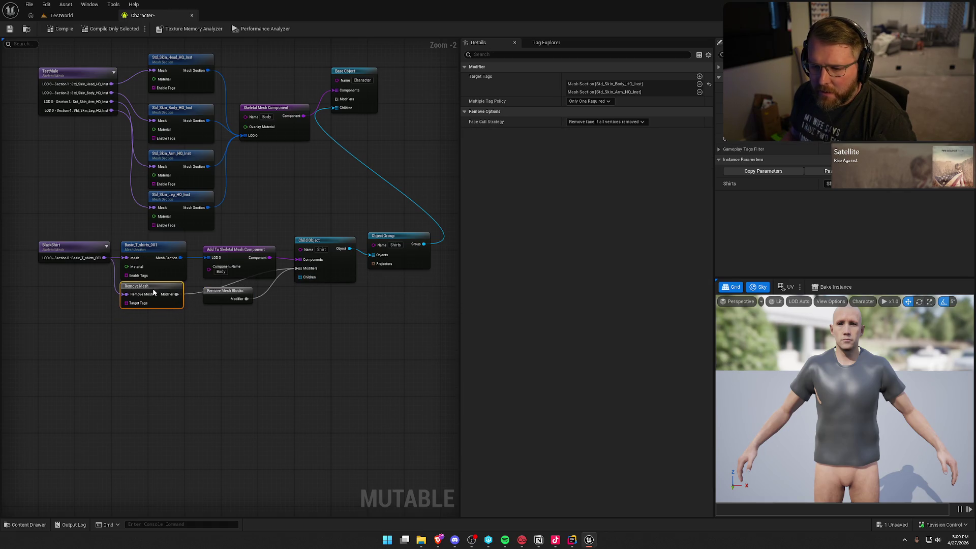
- Delete the block from the Remove Mesh Blocks layout and recompile the character
left_click(221, 294)
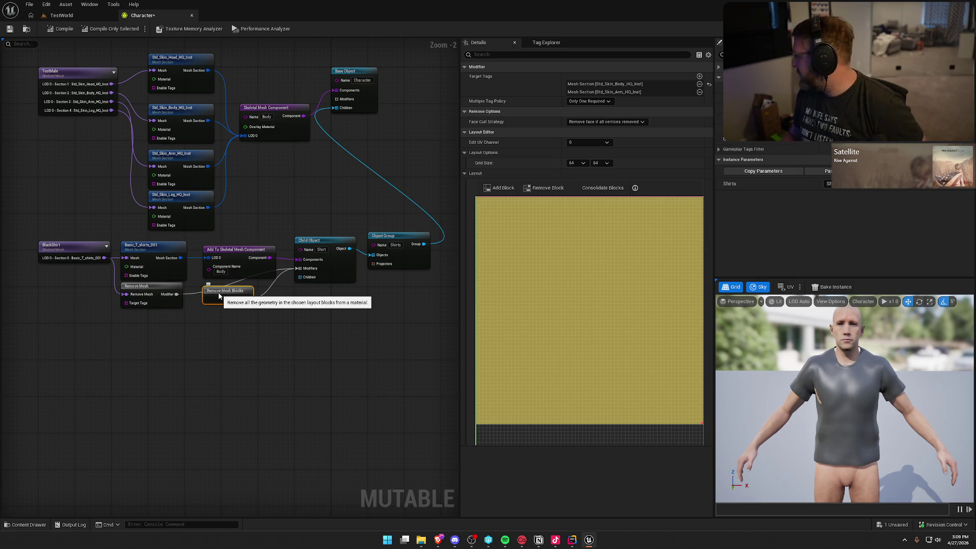
left_click(502, 206)
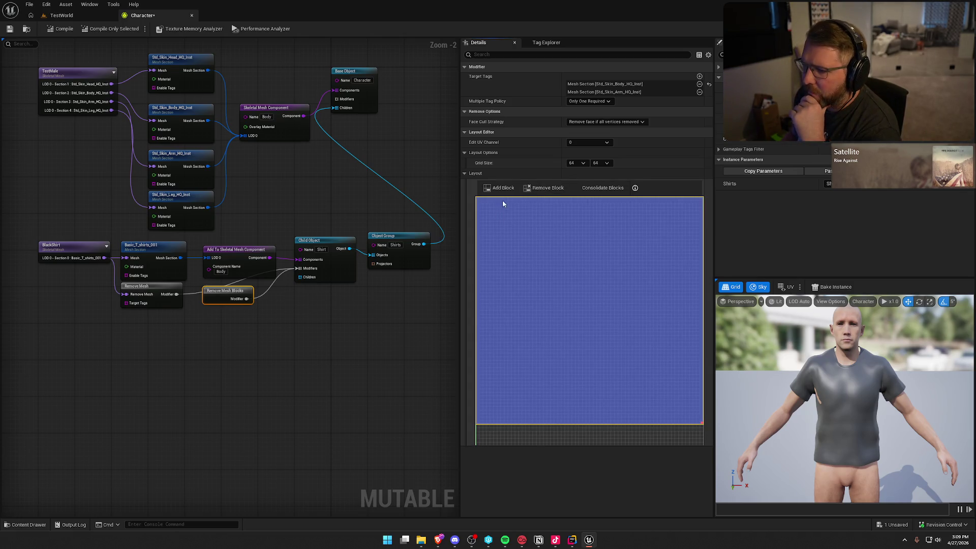
left_click(549, 188)
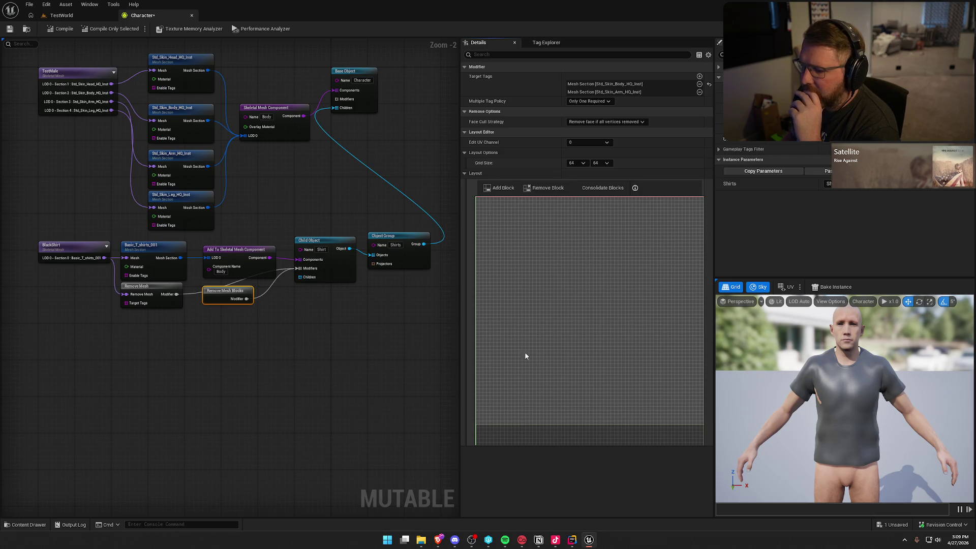
left_click(60, 31)
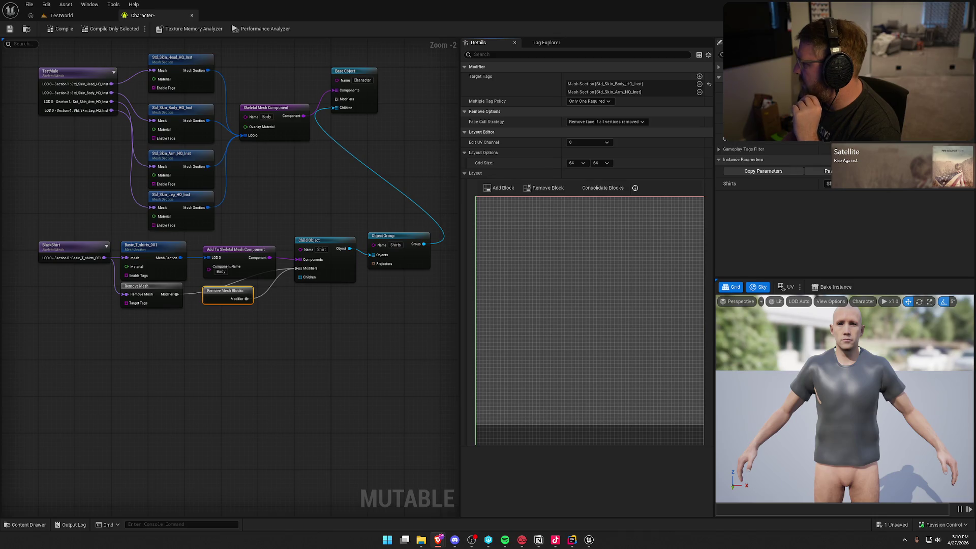
left_click(80, 248)
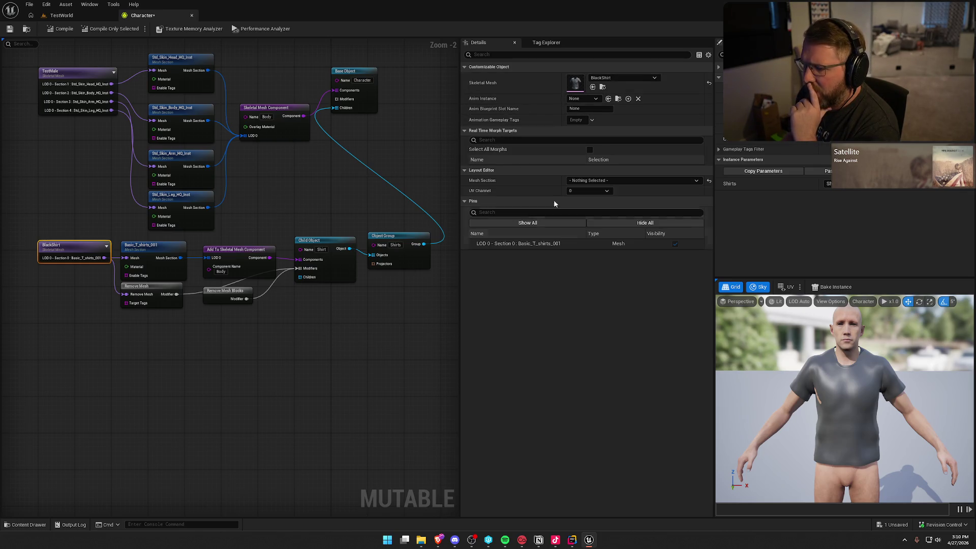
left_click(386, 362)
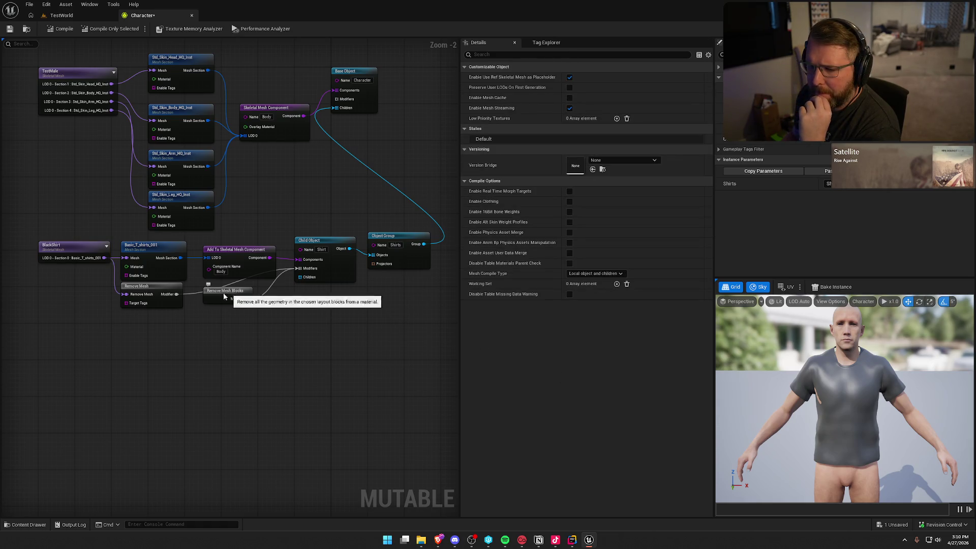
left_click(153, 286)
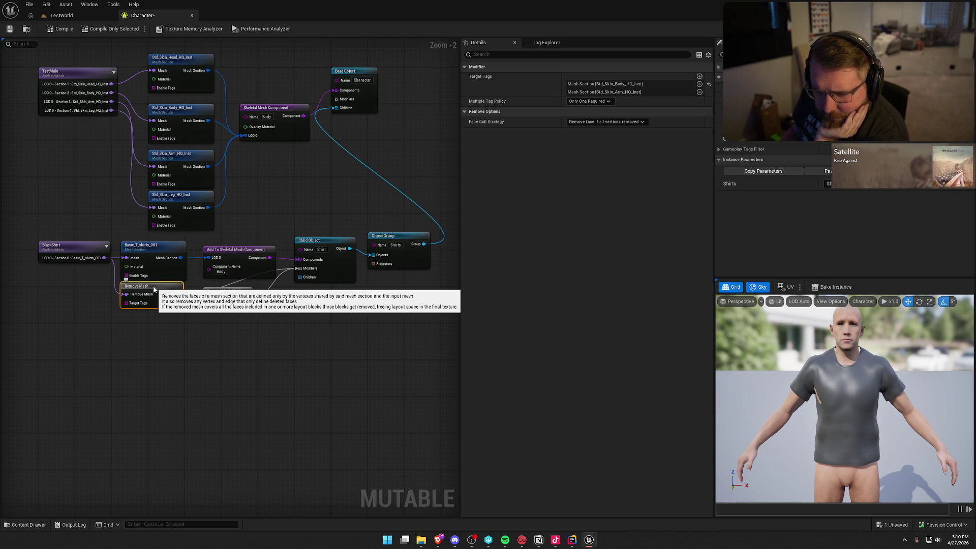
left_click(81, 246)
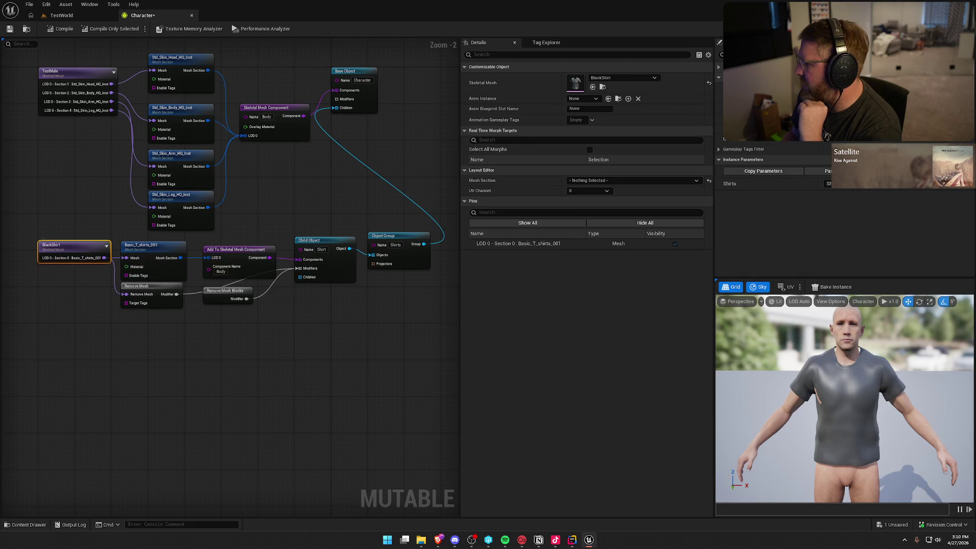
key("alt+Tab")
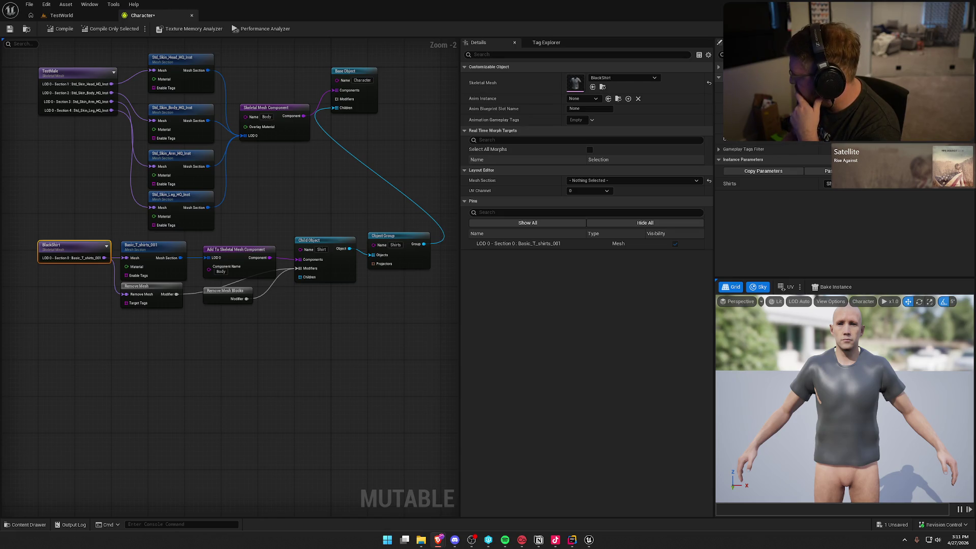
left_click(348, 204)
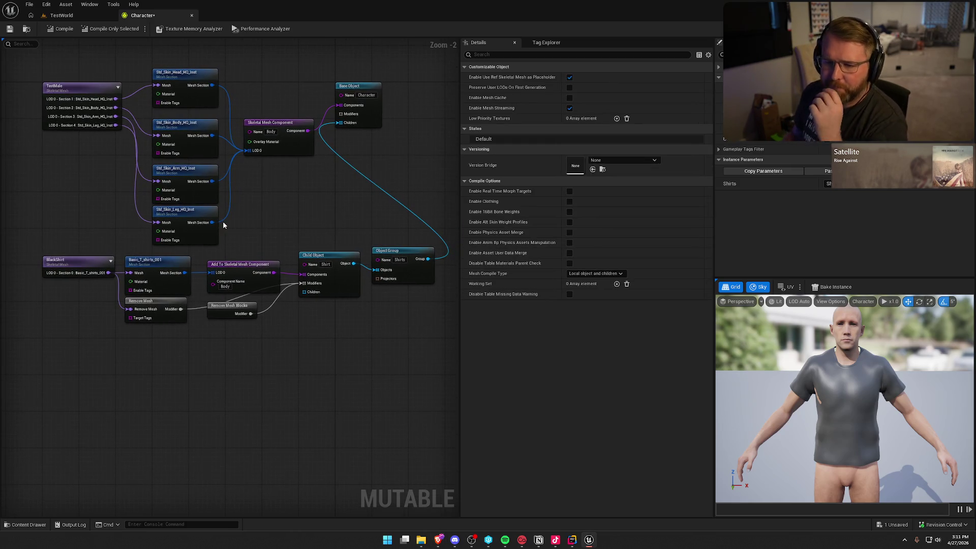
- Select BlackShirt, pick its Basic_T_shirts_001 mesh section for layout editing, and compile
left_click(76, 259)
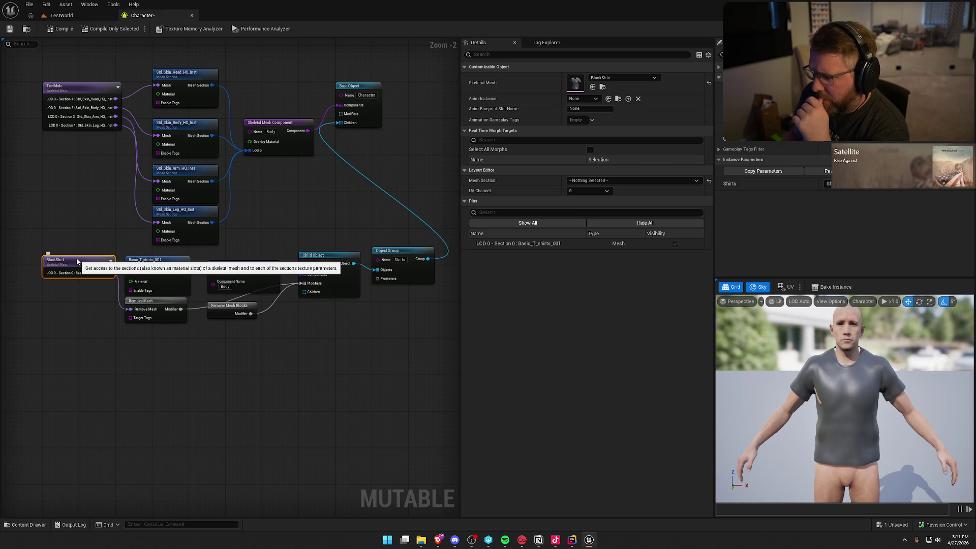
left_click(606, 182)
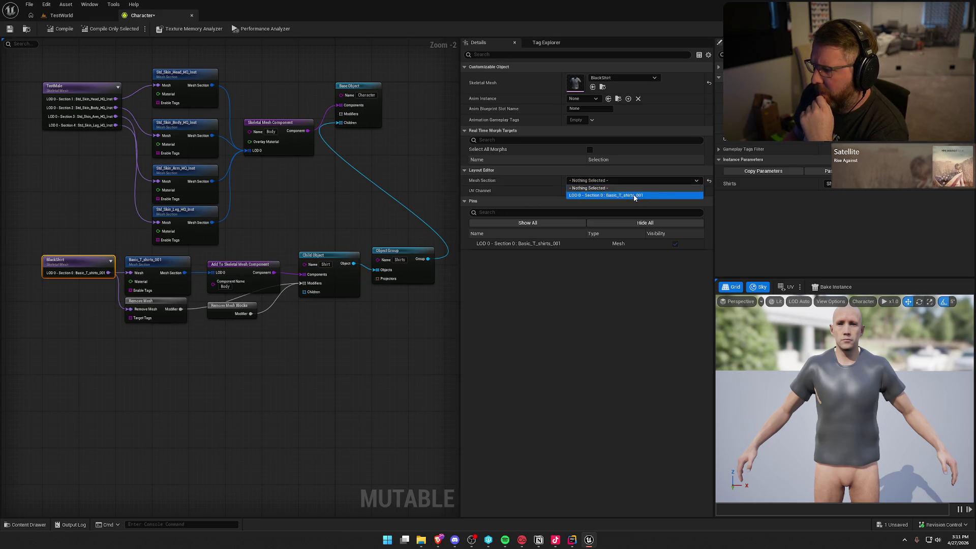
left_click(635, 196)
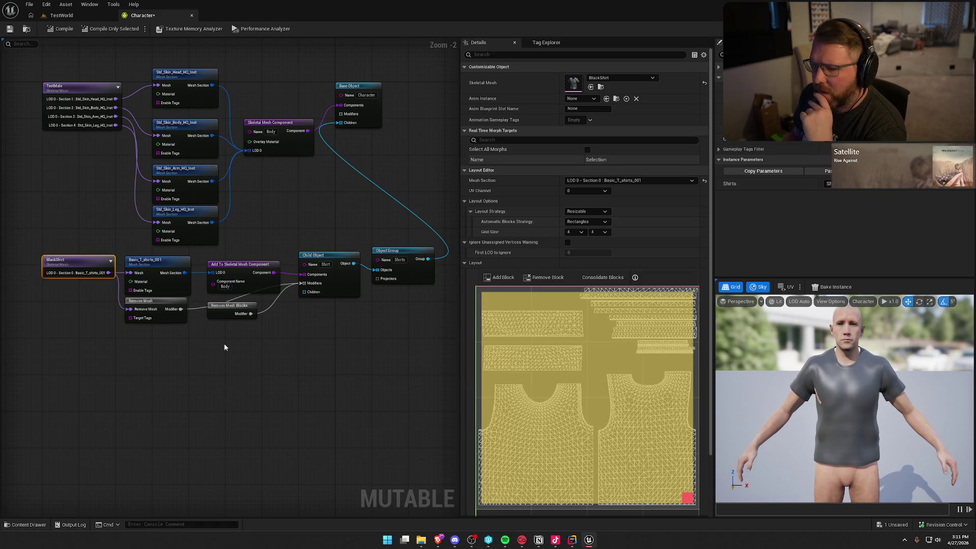
left_click(57, 30)
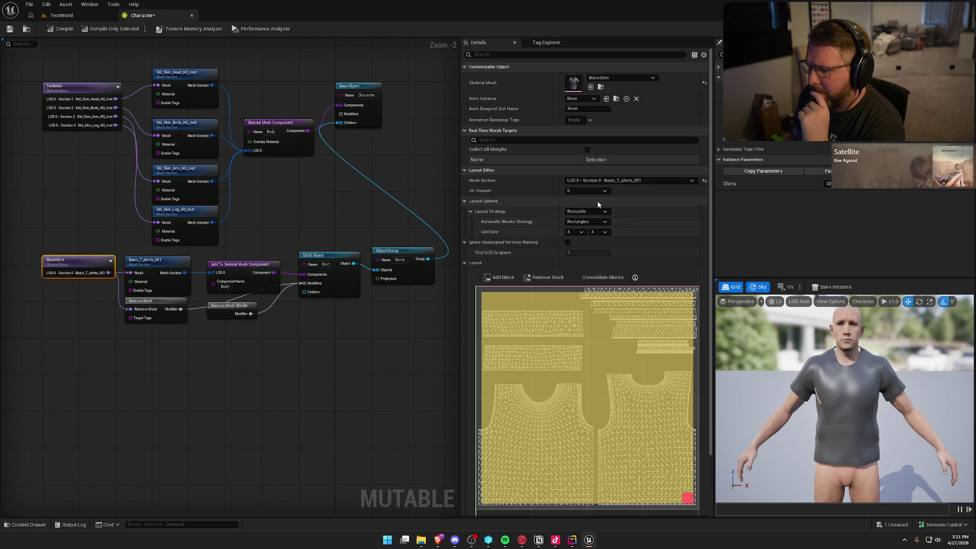
- Set the shirt layout grid to 64×64 and fit a block over the shirt-front UV island
left_click(577, 232)
left_click(570, 282)
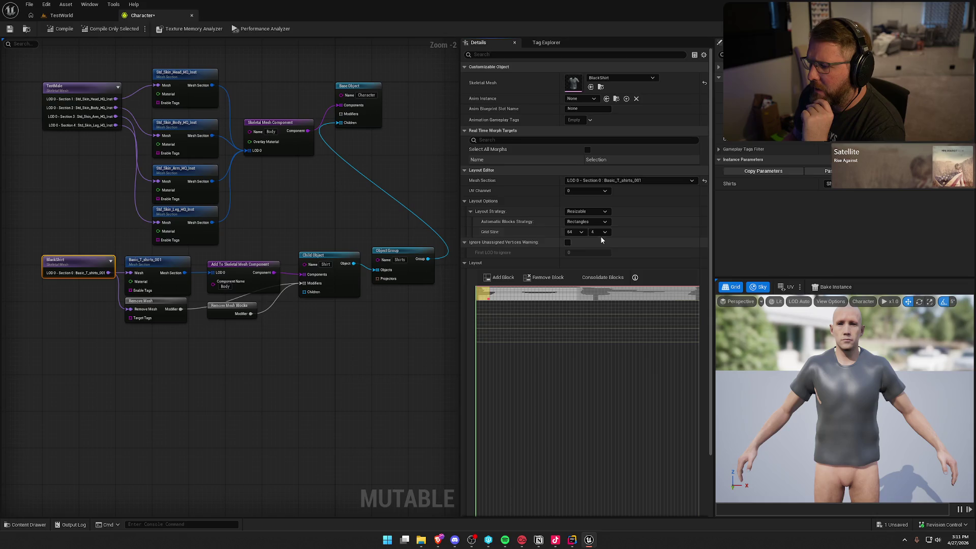
left_click(600, 232)
left_click(600, 284)
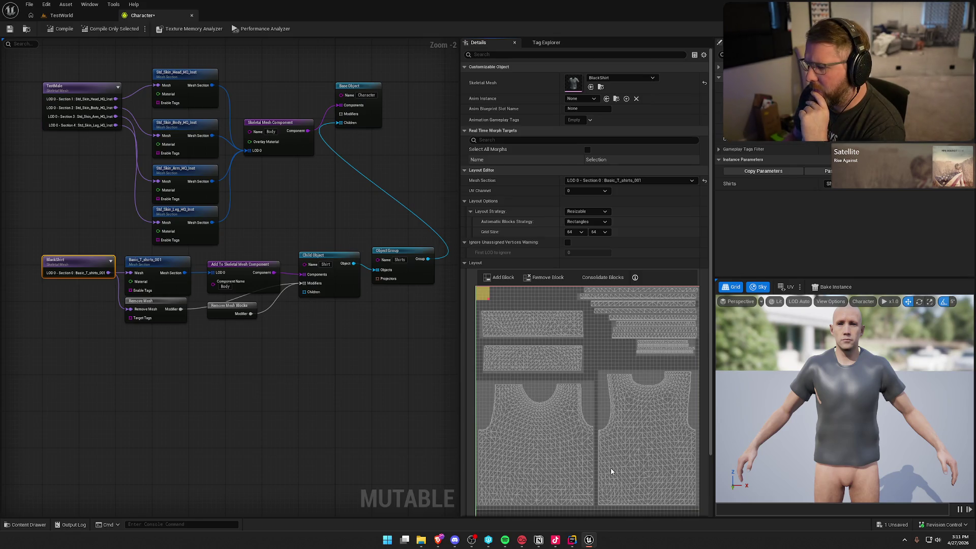
mouse_move(488, 299)
left_mouse_down()
mouse_move(532, 414)
mouse_move(517, 398)
left_mouse_up()
left_click(498, 297)
mouse_move(498, 297)
left_mouse_down()
mouse_move(498, 396)
mouse_move(579, 504)
left_mouse_up()
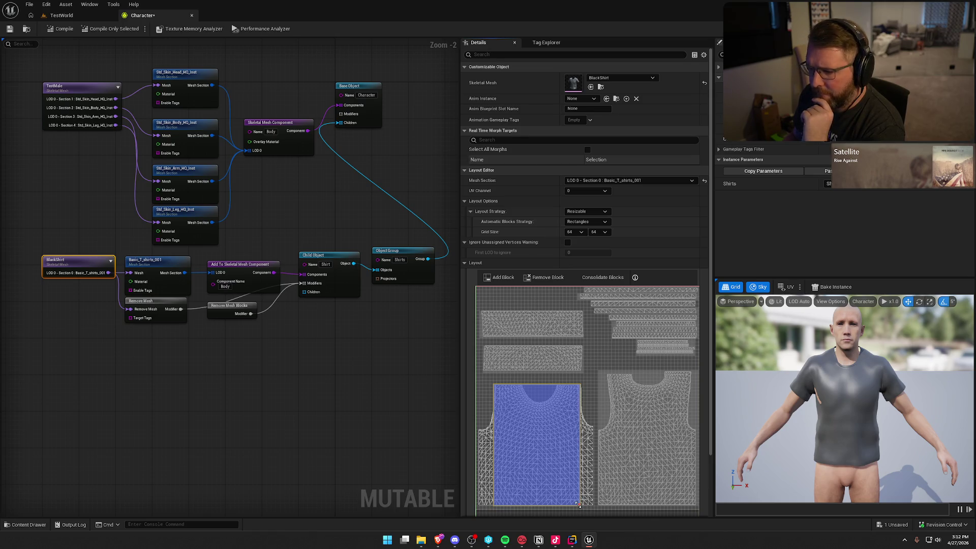
left_click(162, 301)
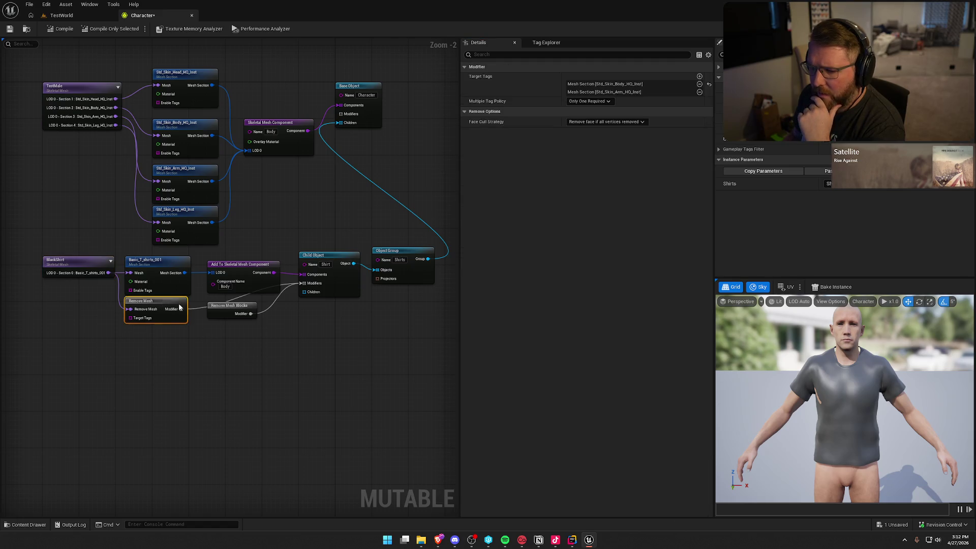
- Move Remove Mesh Blocks below the Remove Mesh node, keeping its layout on UV channel 0
left_click(221, 305)
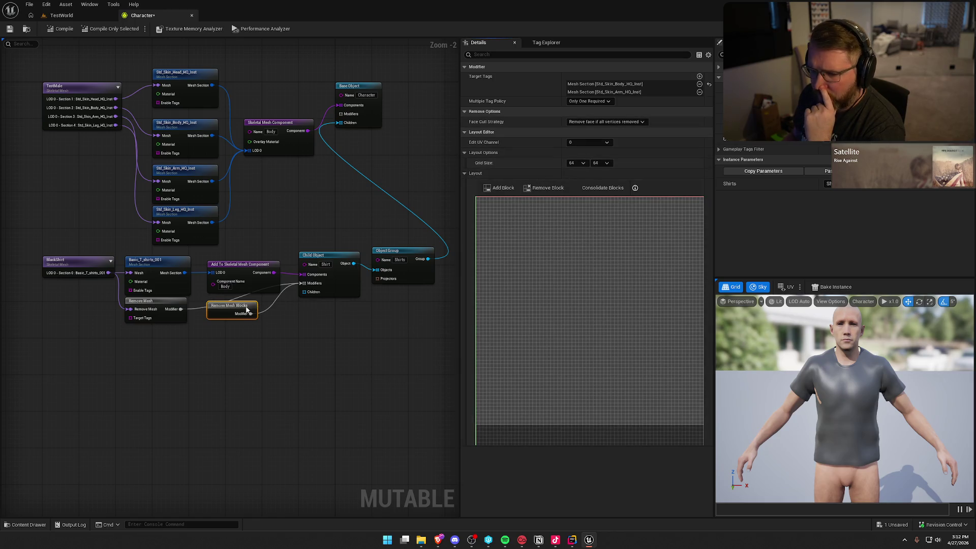
mouse_move(224, 310)
left_mouse_down()
mouse_move(193, 340)
mouse_move(143, 334)
left_mouse_up()
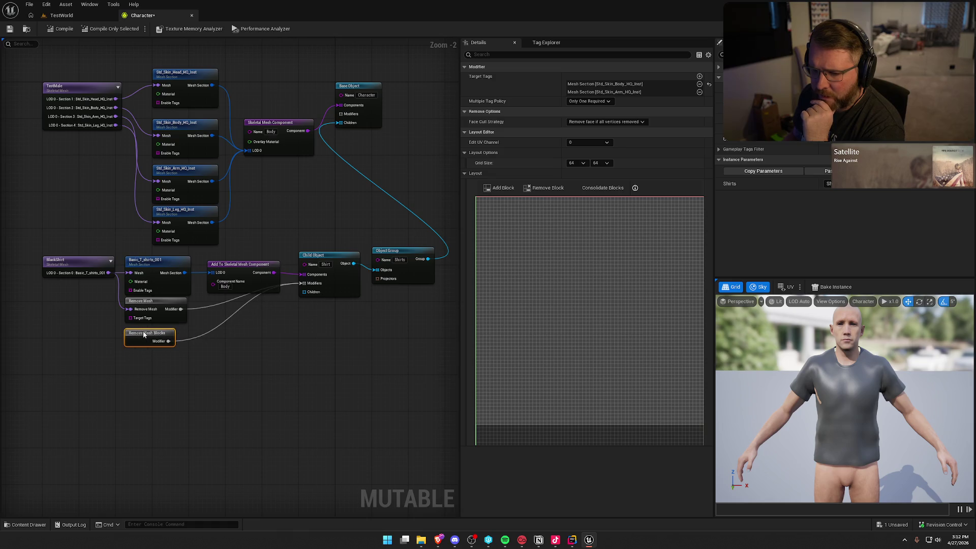
left_click(151, 300)
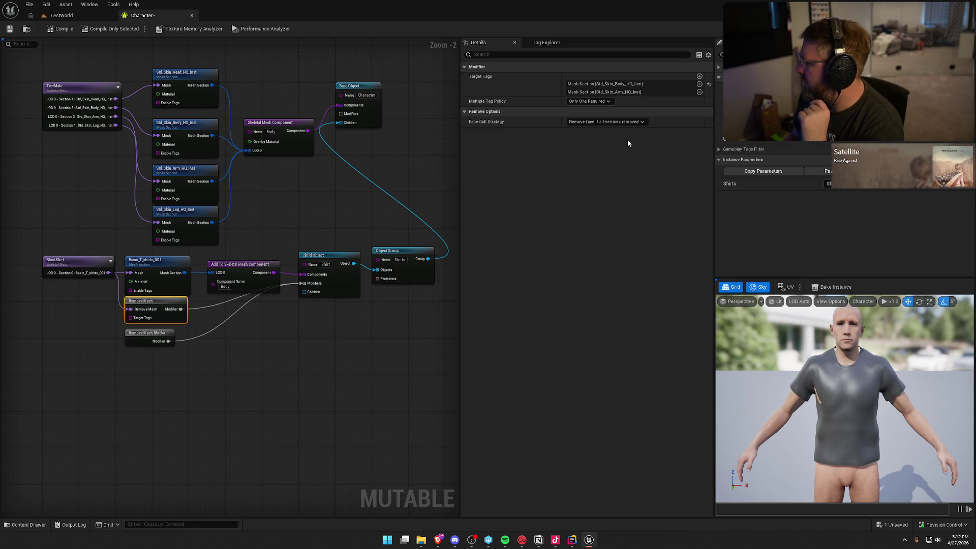
left_click(128, 335)
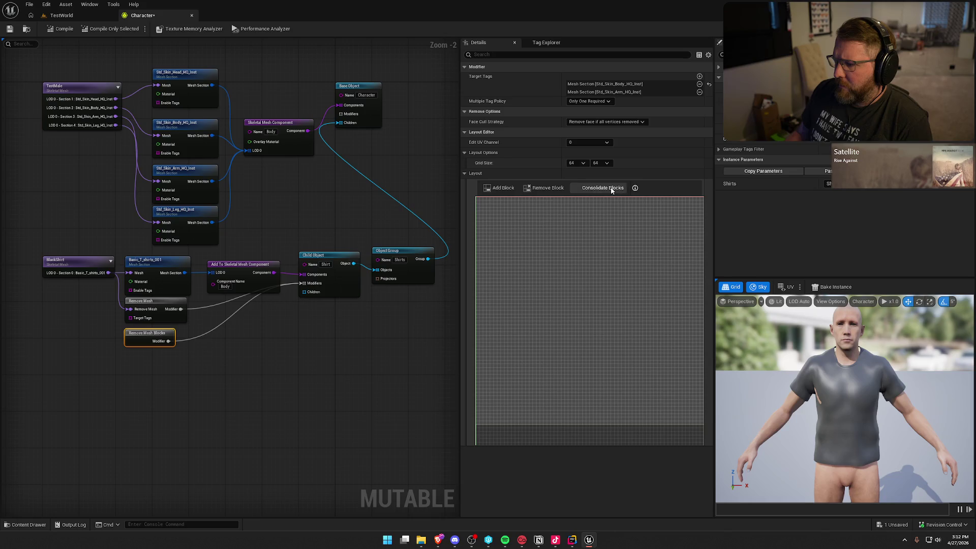
left_click(581, 164)
left_click(599, 163)
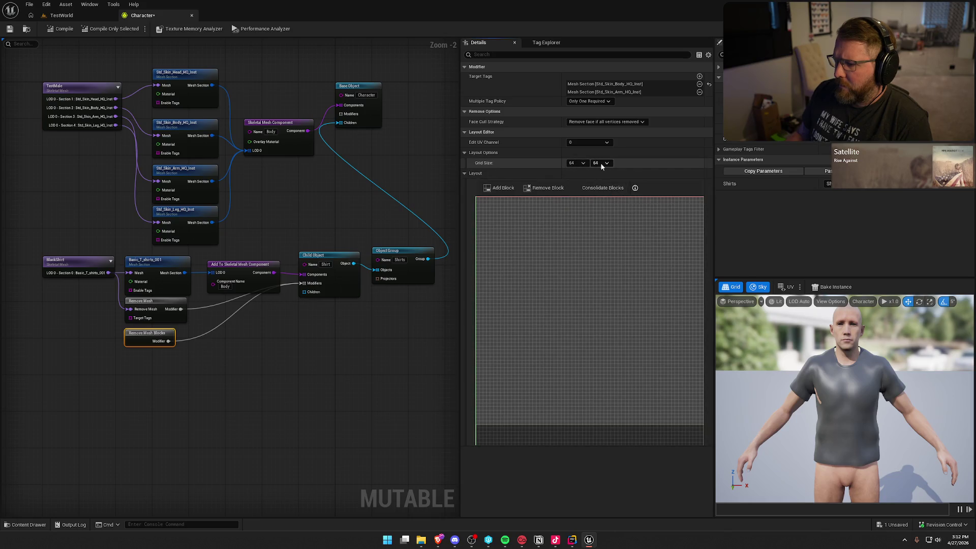
left_click(577, 143)
left_click(579, 170)
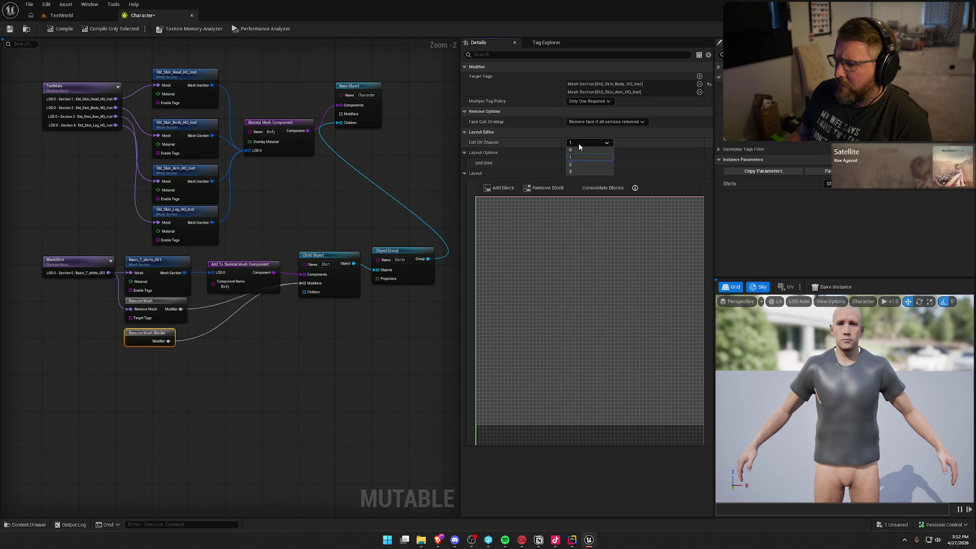
left_click(581, 145)
left_click(580, 154)
- Show BlackShirt's LOD 0 - Section 0 Basic_T_shirts_001 UV layout blocks
left_click(73, 271)
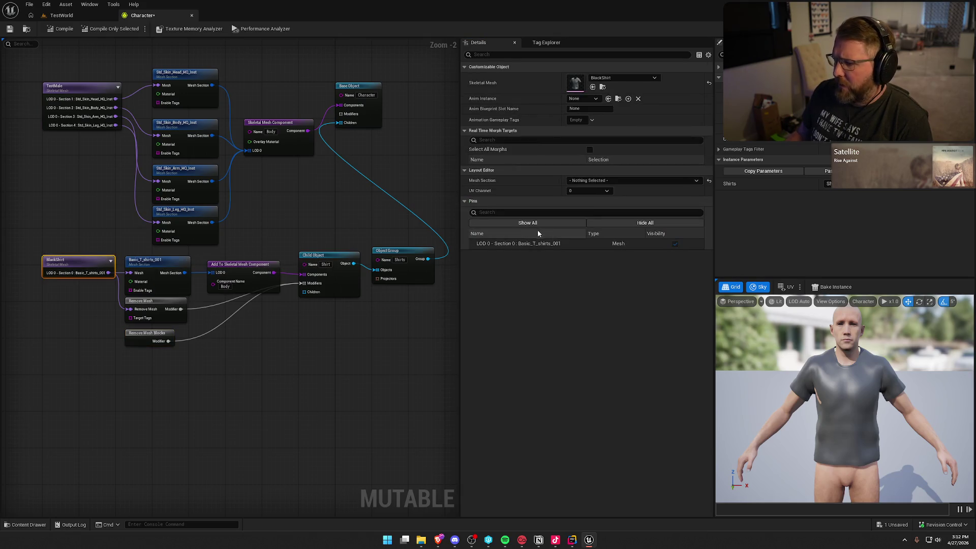
left_click(603, 181)
left_click(603, 193)
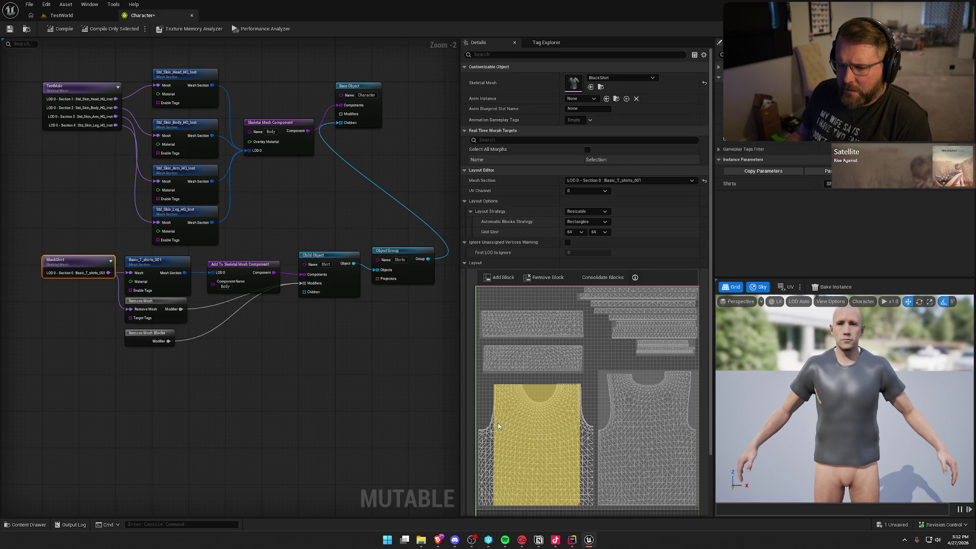
left_click(148, 261)
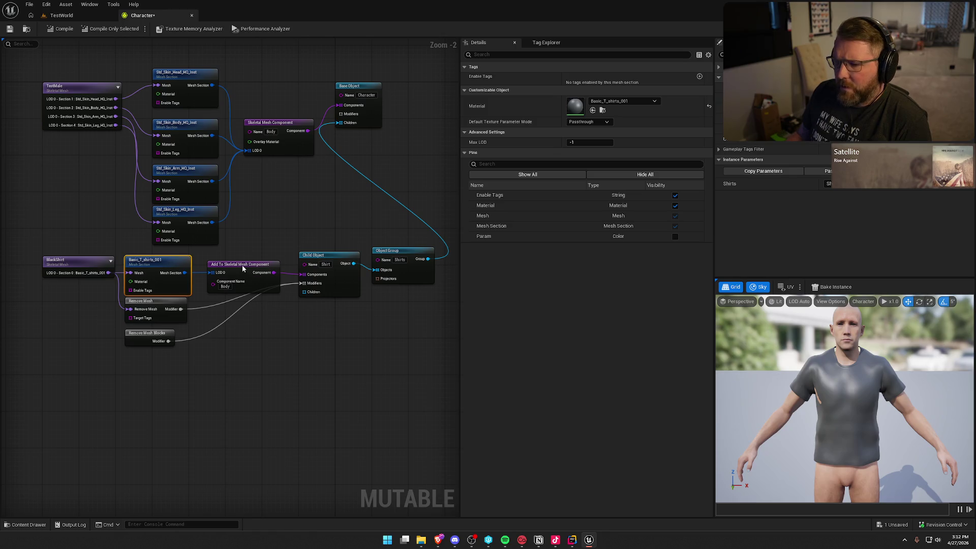
left_click(243, 269)
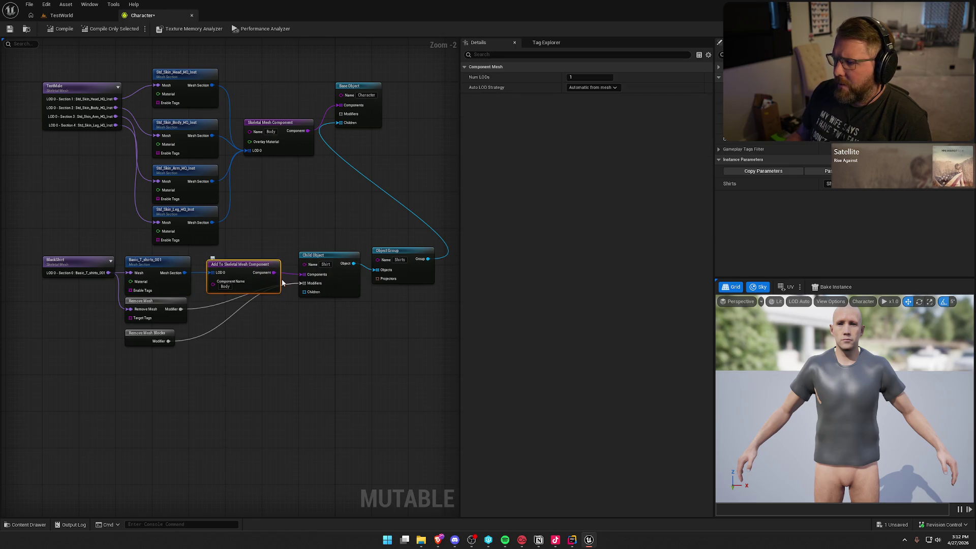
left_click(327, 257)
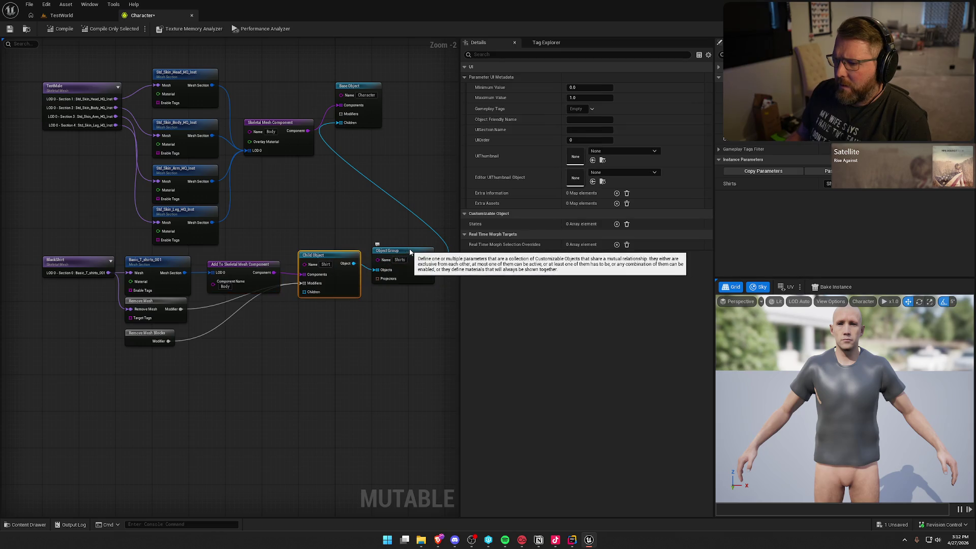
left_click(152, 303)
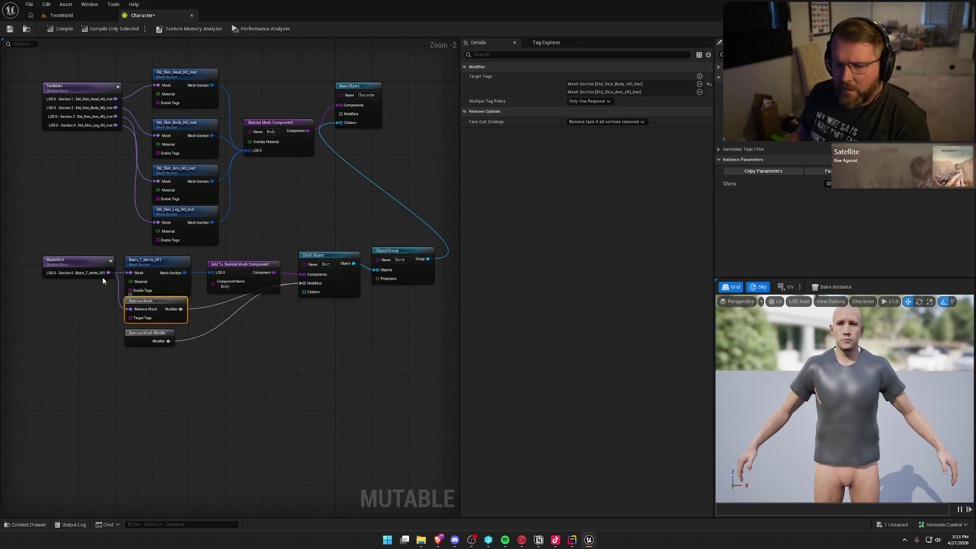
left_click(83, 269)
left_click(636, 180)
left_click(610, 192)
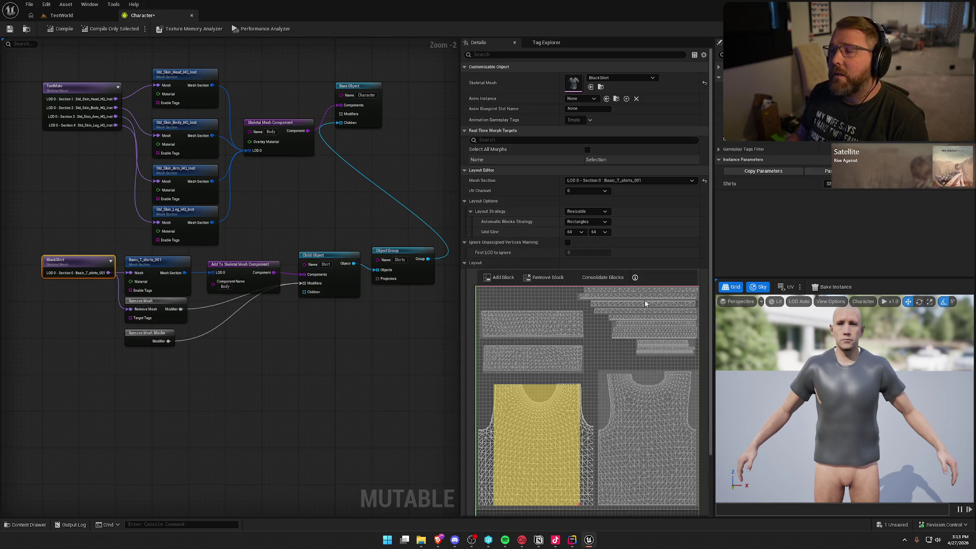
left_click(579, 190)
left_click(579, 202)
left_click(578, 193)
left_click(580, 211)
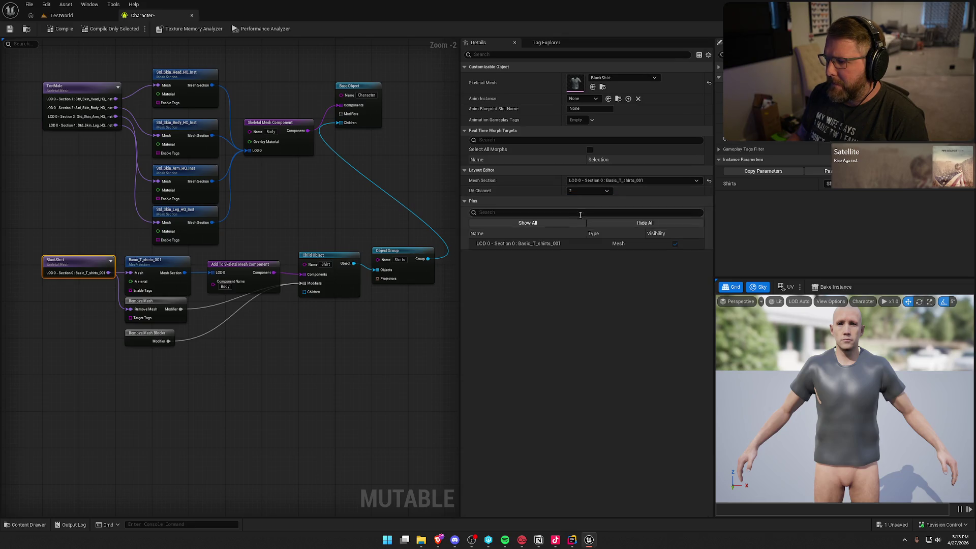
left_click(579, 193)
left_click(576, 191)
left_click(576, 191)
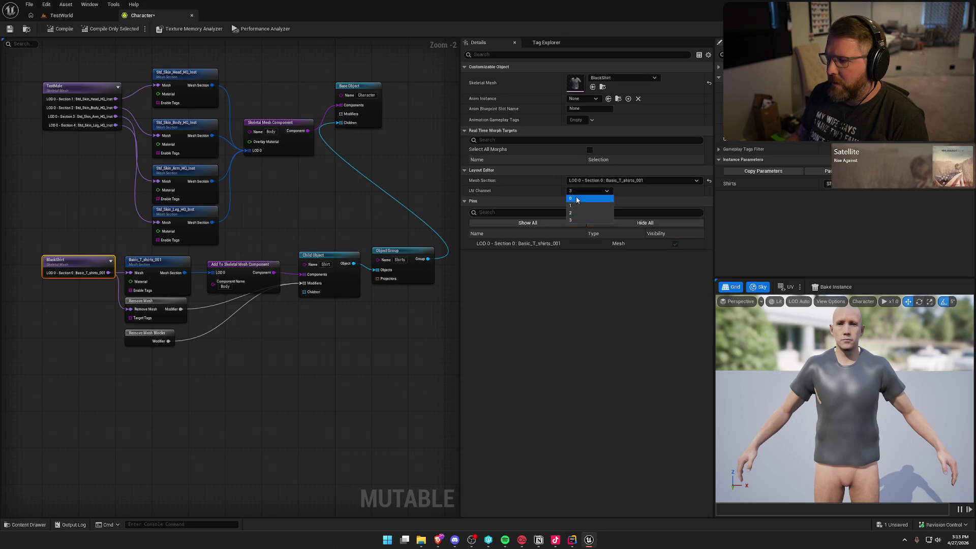
left_click(575, 197)
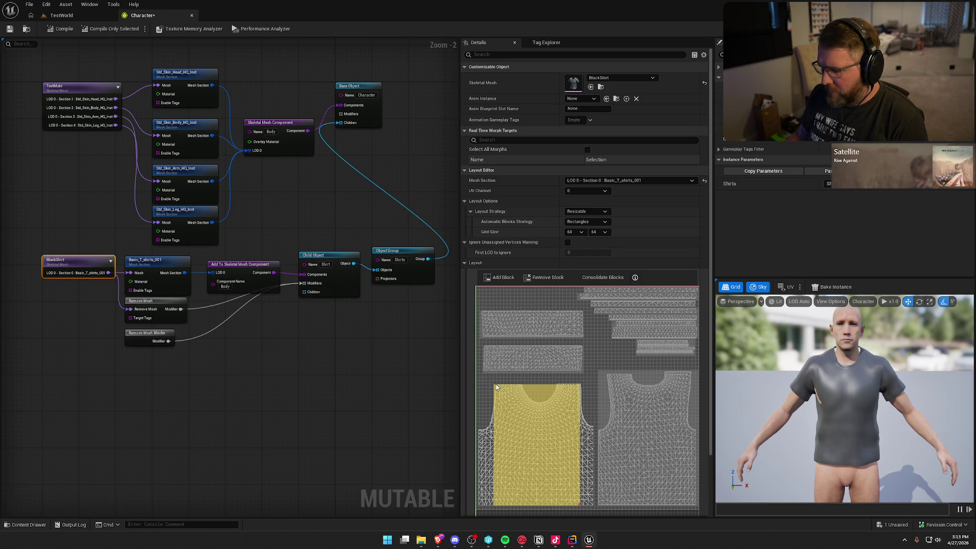
- Resize the front shirt block to sit below the neckline and reach the island's edge
left_click(502, 397)
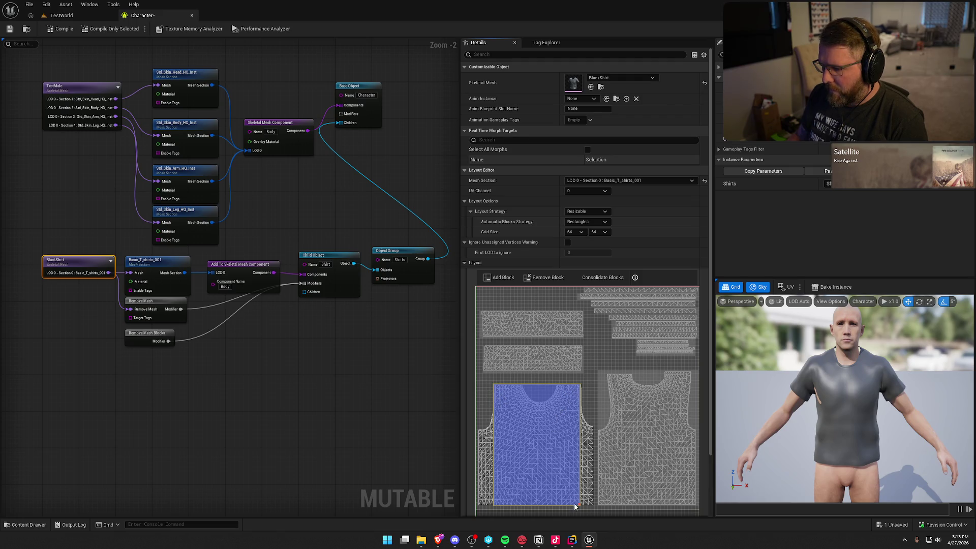
mouse_move(575, 507)
left_mouse_down()
mouse_move(580, 421)
mouse_move(556, 419)
mouse_move(585, 503)
mouse_move(594, 503)
left_mouse_up()
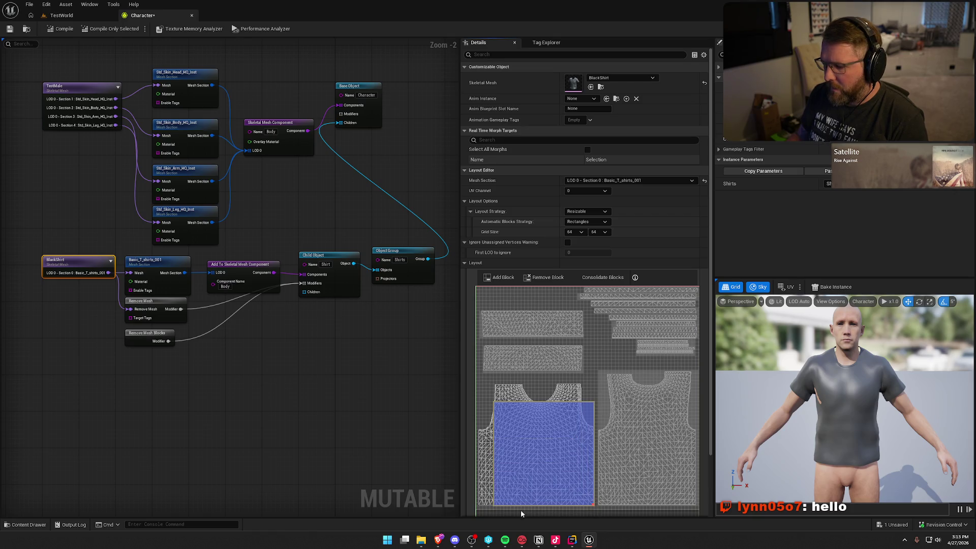
left_click_drag(539, 461, 525, 462)
mouse_move(578, 503)
left_mouse_down()
mouse_move(594, 502)
mouse_move(576, 503)
mouse_move(576, 487)
mouse_move(582, 503)
mouse_move(544, 486)
left_mouse_up()
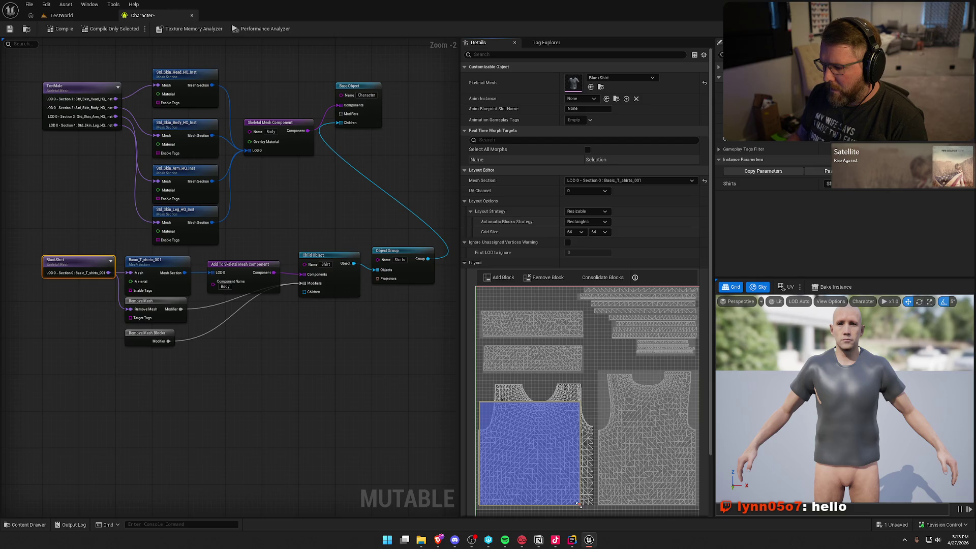
left_click_drag(582, 504, 594, 505)
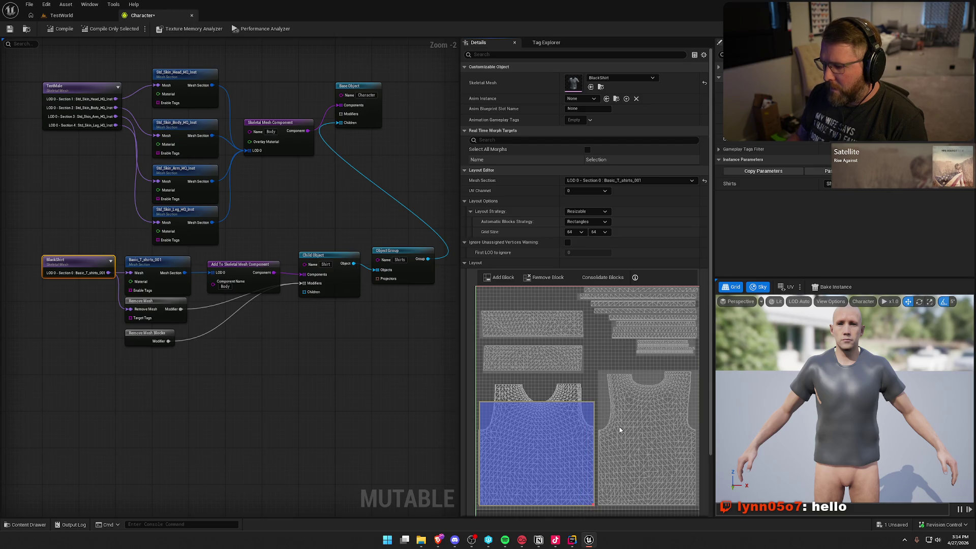
- Add a second block covering the back shirt UV island and compile the Character
left_click(499, 279)
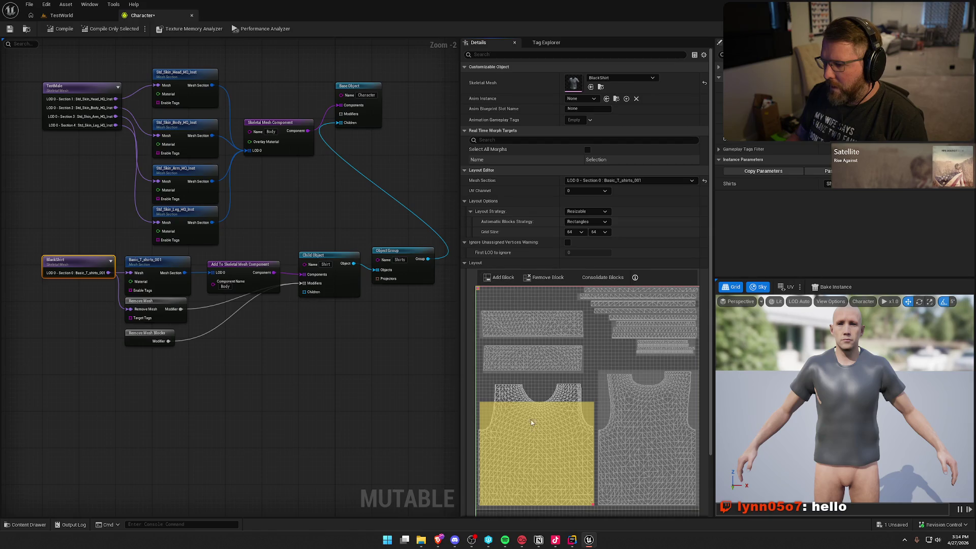
mouse_move(478, 289)
left_mouse_down()
mouse_move(603, 361)
mouse_move(645, 416)
mouse_move(603, 362)
left_mouse_up()
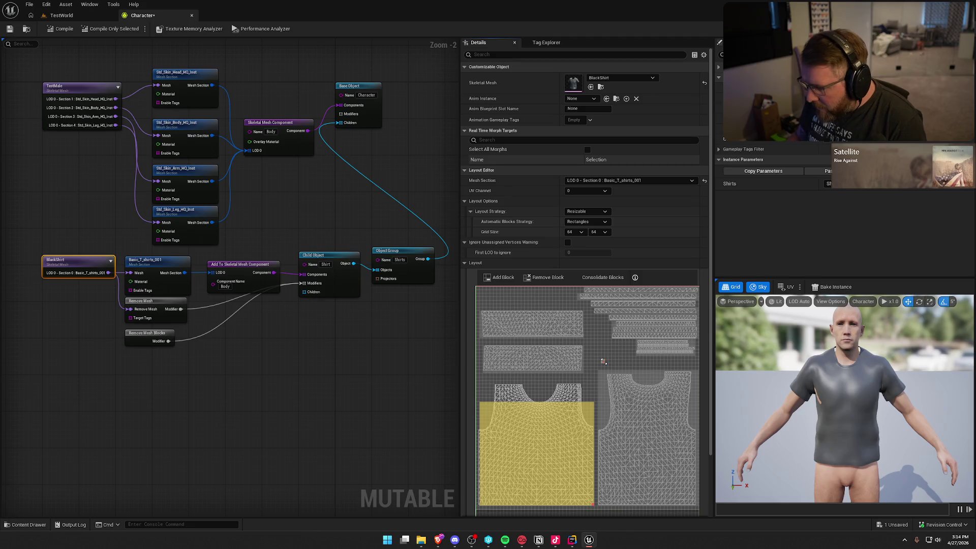
mouse_move(604, 364)
left_mouse_down()
mouse_move(666, 410)
mouse_move(699, 413)
mouse_move(660, 425)
mouse_move(658, 408)
mouse_move(663, 420)
left_mouse_up()
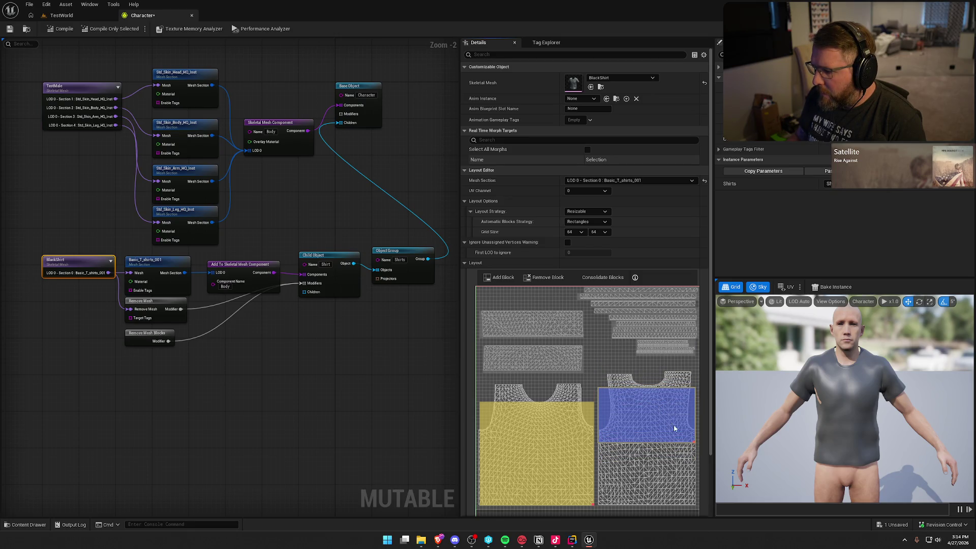
left_click_drag(693, 441, 695, 504)
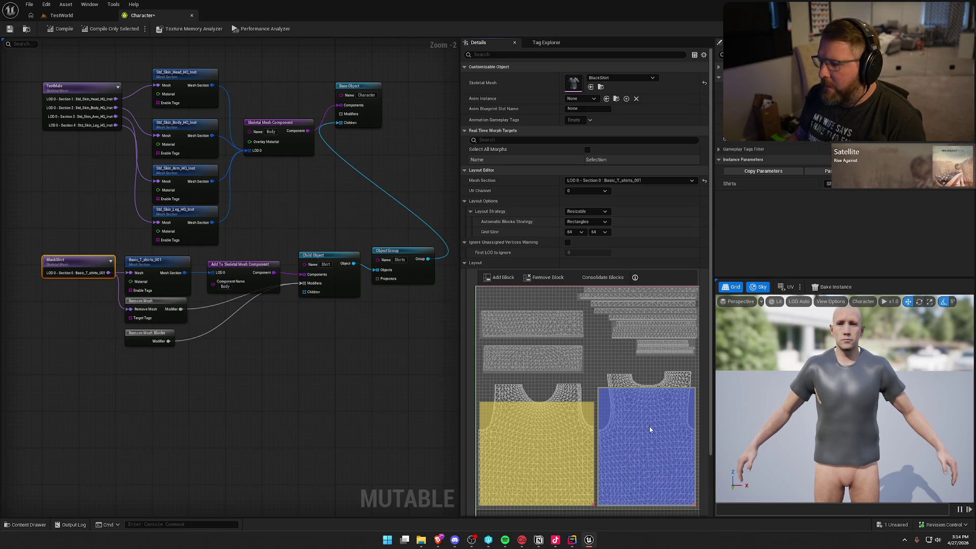
left_click(55, 29)
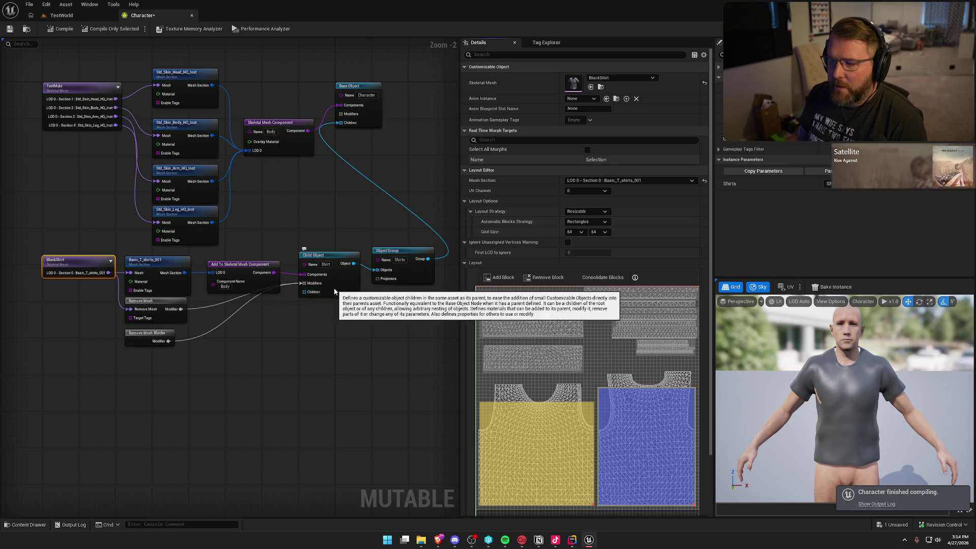
left_click(171, 337)
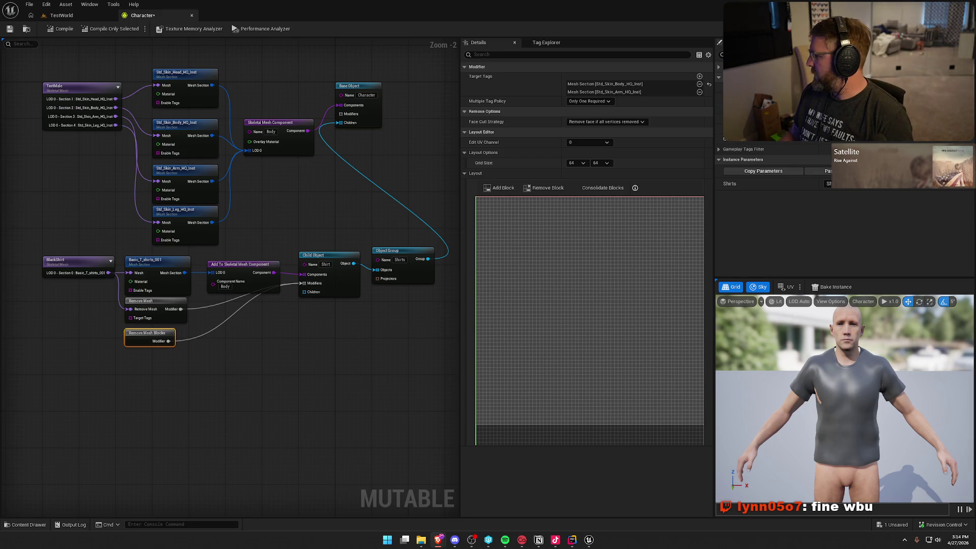
- Inspect the two blocks in BlackShirt's Basic_T_shirts_001 section layout
left_click(597, 276)
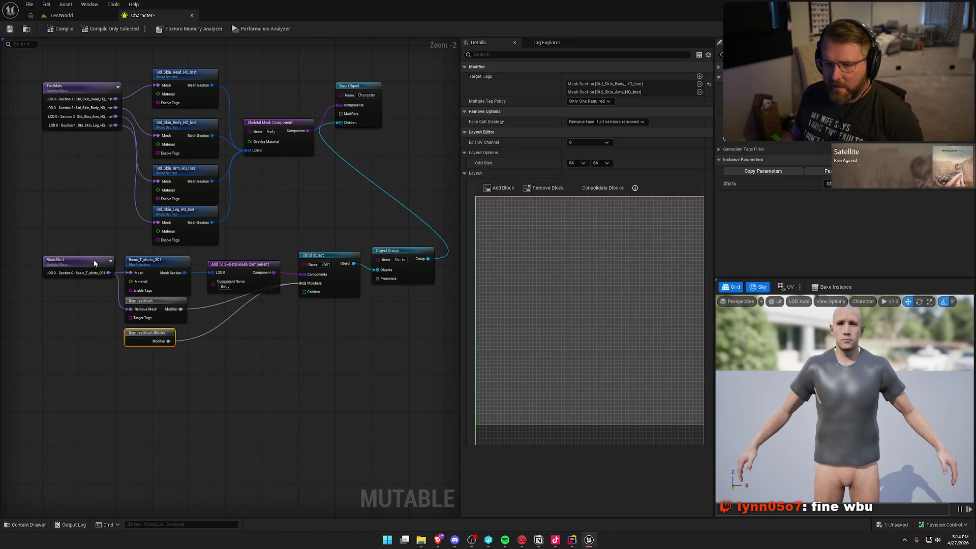
left_click(93, 260)
left_click(605, 180)
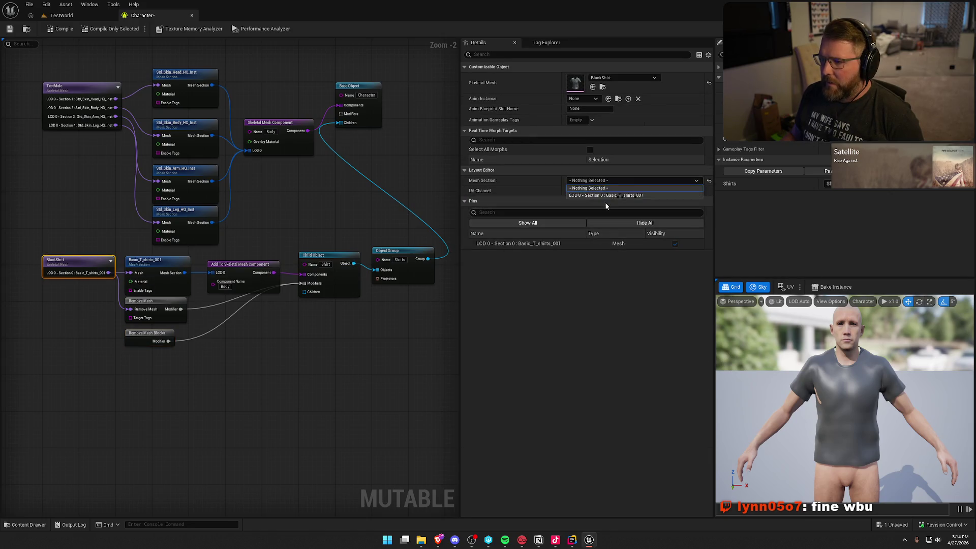
left_click(606, 195)
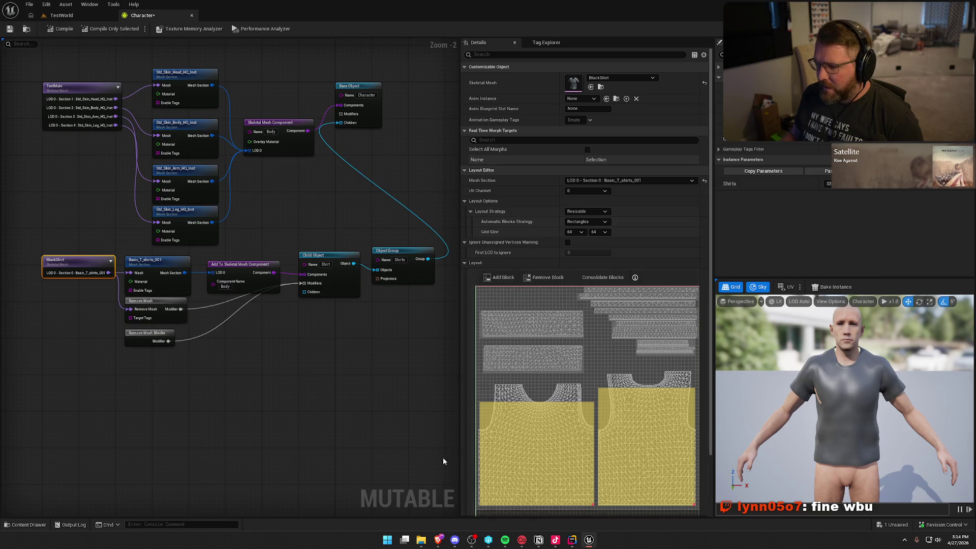
left_click(578, 443)
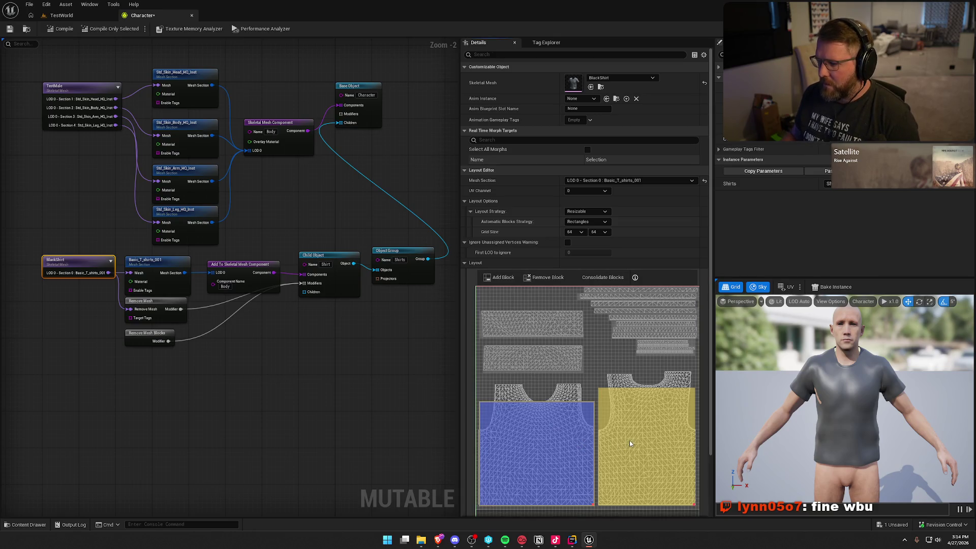
left_click(632, 442)
left_click(584, 447, "shift")
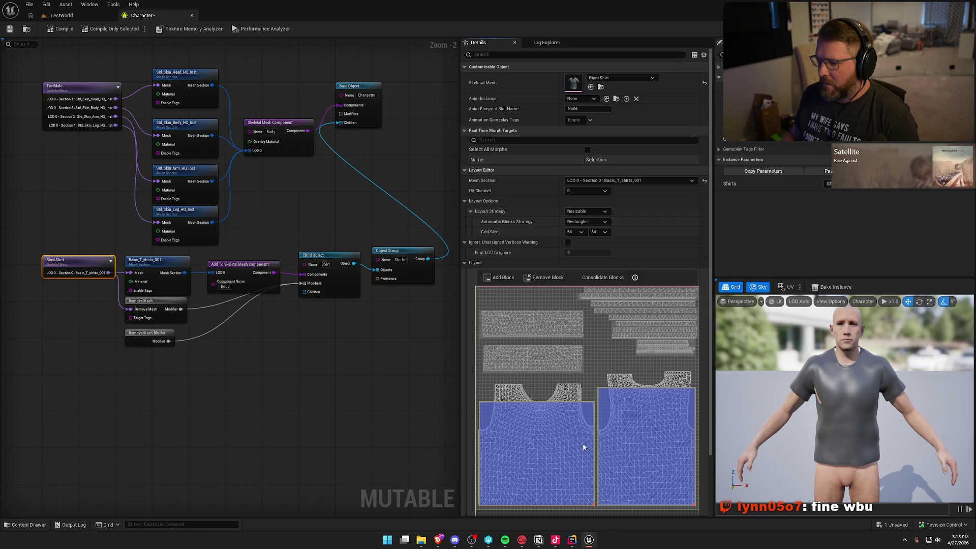
- Paste a copy of the skin head section node, then reselect the Remove Mesh Blocks modifier
left_click(145, 342)
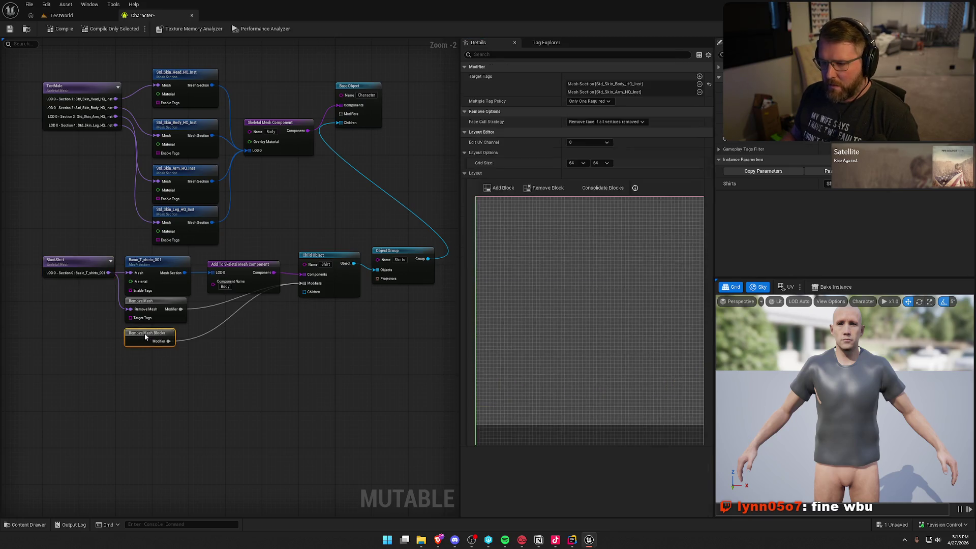
key("ctrl+v")
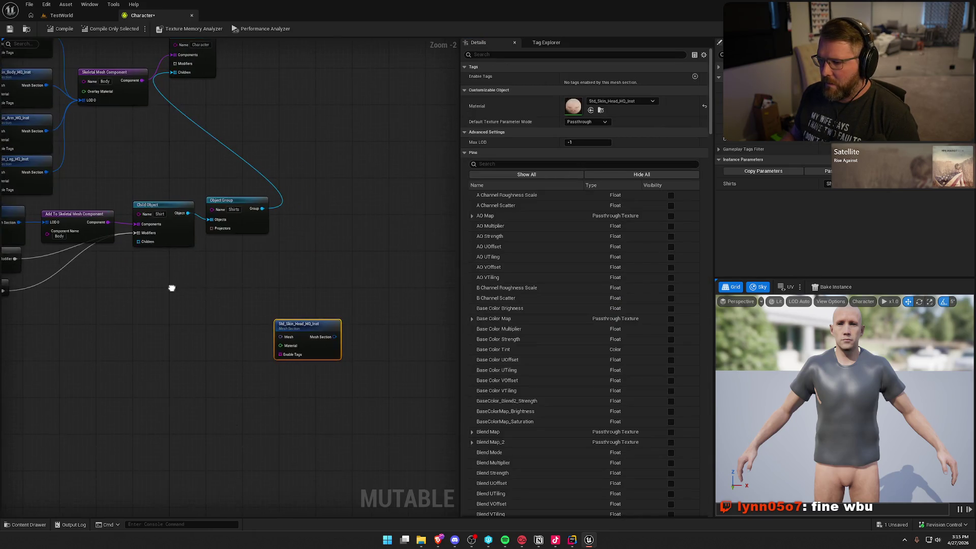
left_click_drag(317, 326, 143, 314)
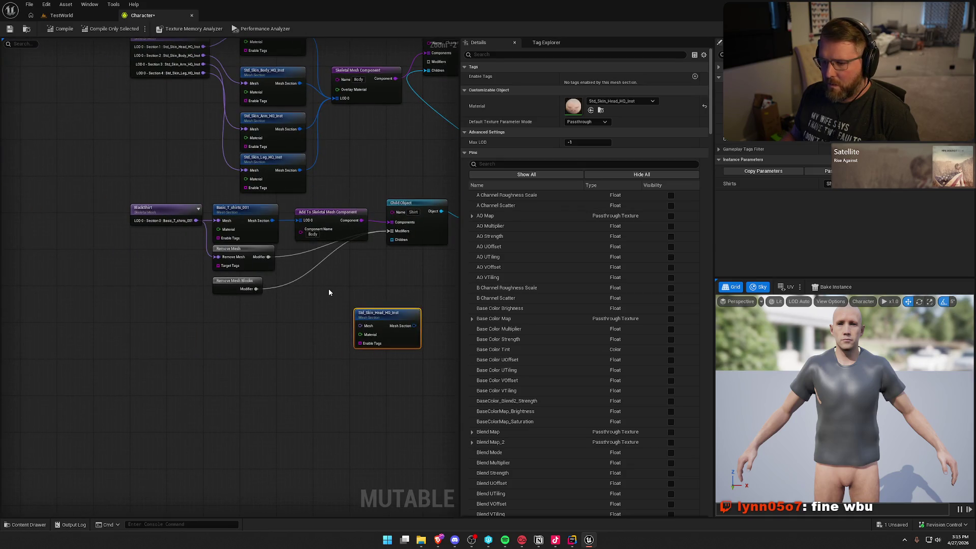
key("ctrl+z")
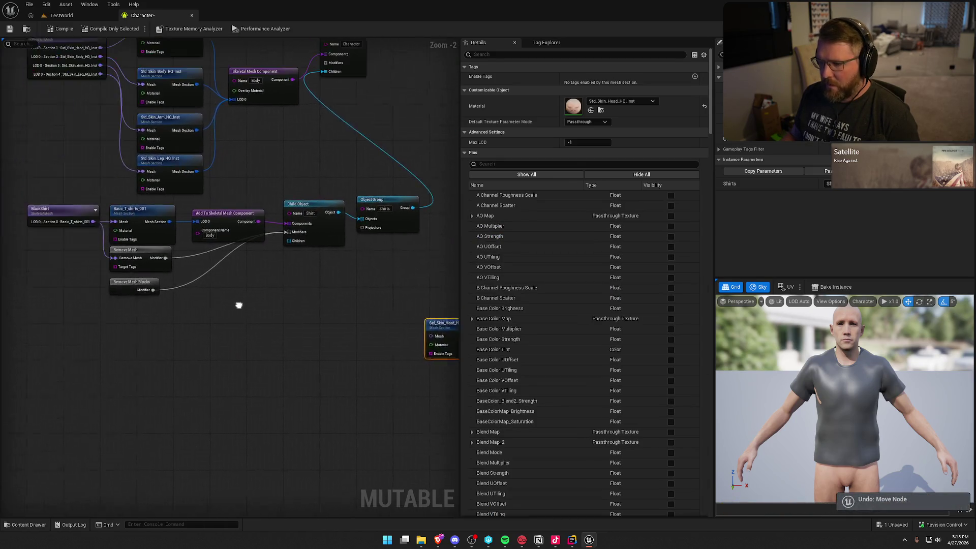
left_click(214, 270)
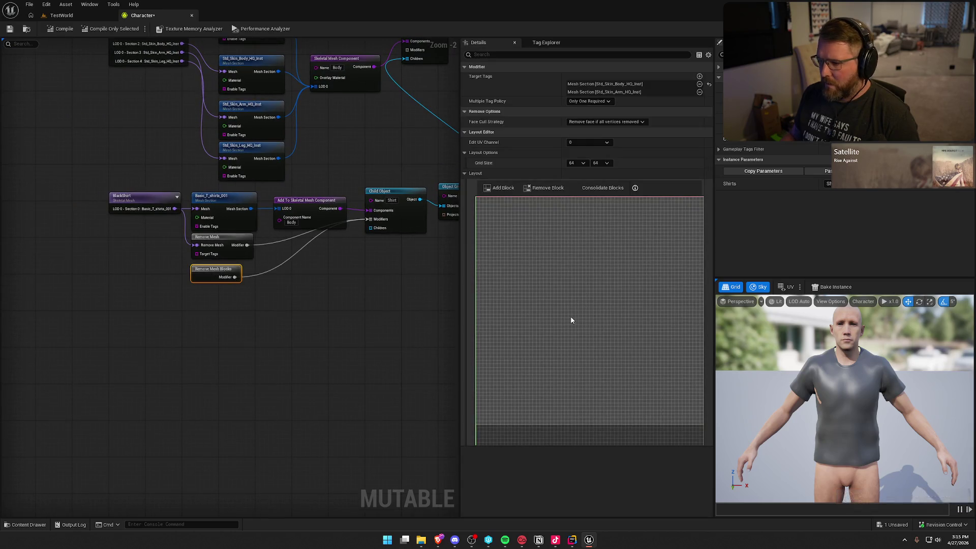
- Add a full-width removal block over the lower grid, recompile, and marquee-select the shirt nodes
left_click(496, 188)
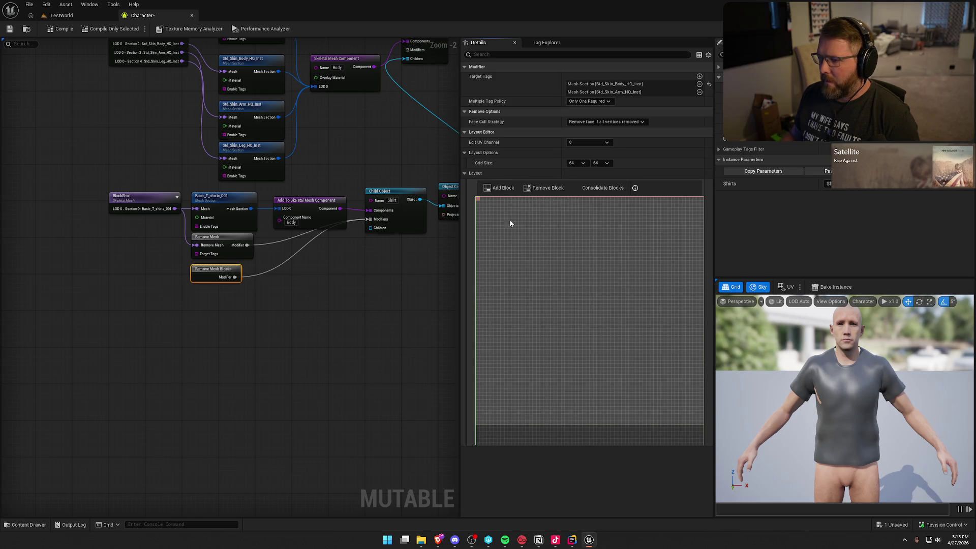
mouse_move(478, 199)
left_mouse_down()
mouse_move(630, 350)
mouse_move(627, 359)
mouse_move(593, 359)
left_mouse_up()
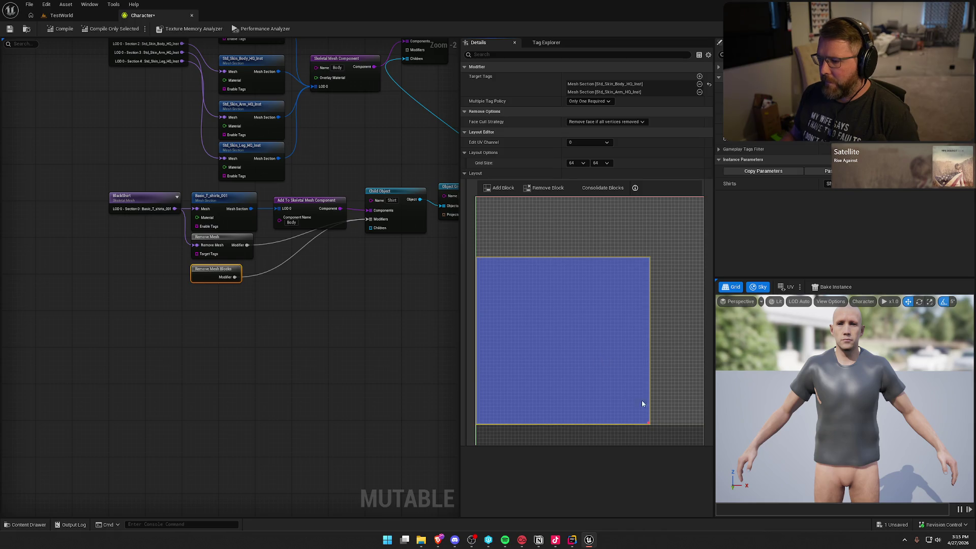
left_click_drag(648, 424, 703, 423)
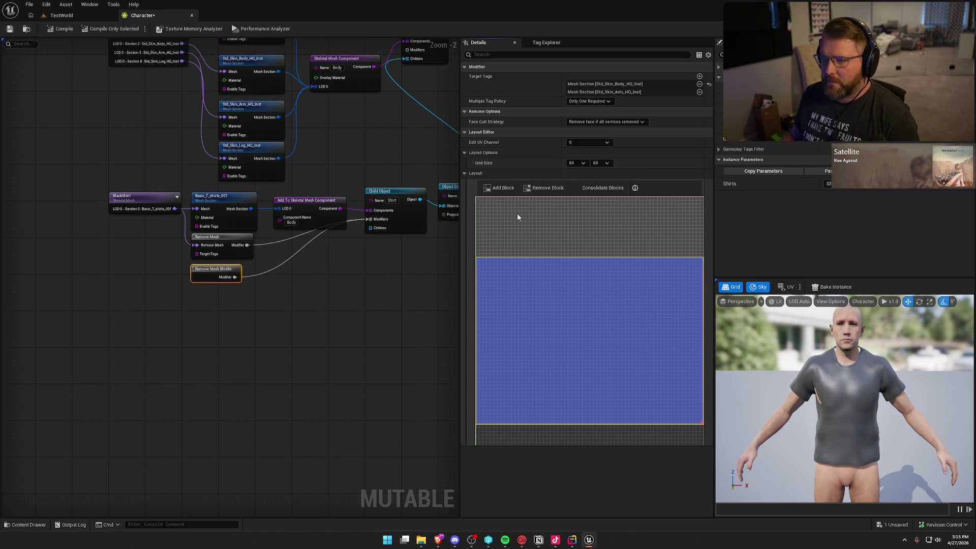
left_click(552, 228)
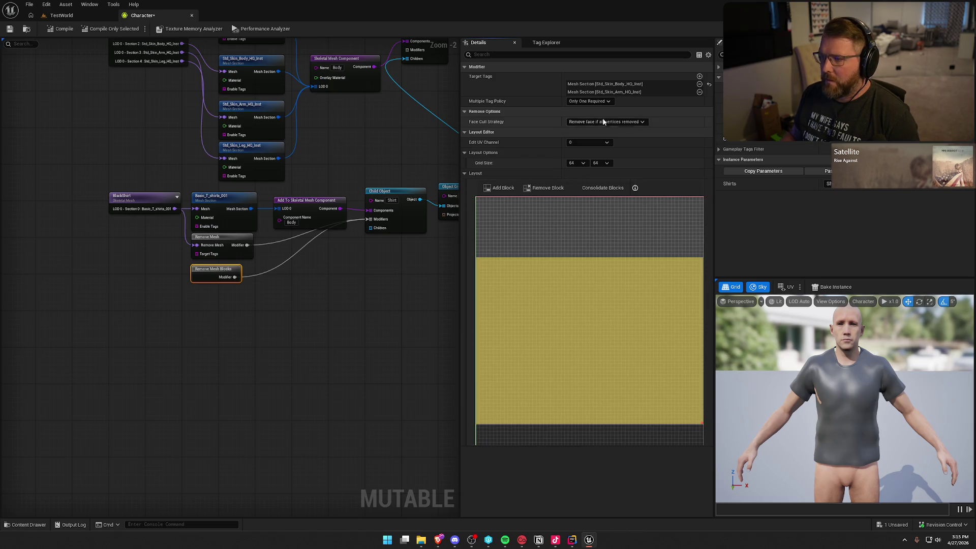
left_click(58, 32)
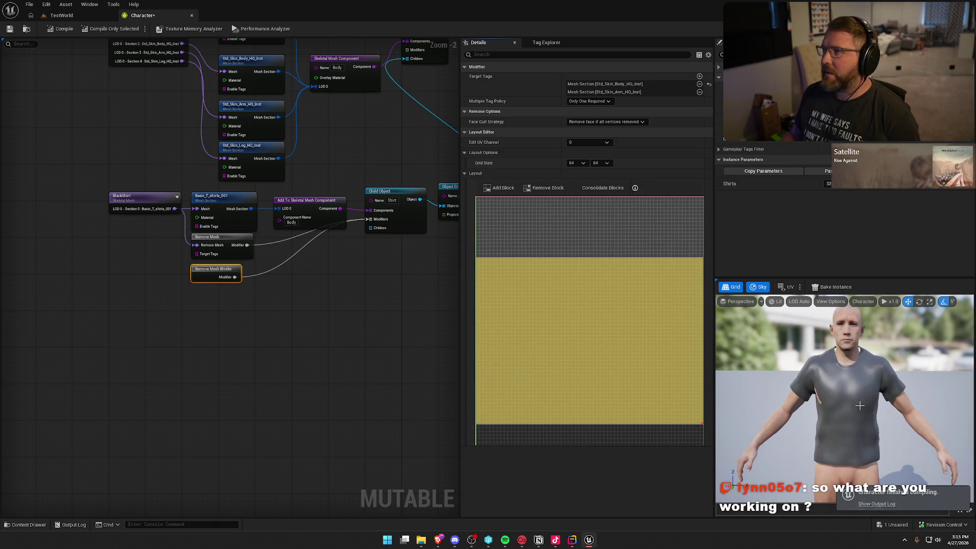
mouse_move(336, 319)
left_mouse_down()
mouse_move(318, 312)
mouse_move(265, 359)
mouse_move(299, 360)
left_mouse_up()
mouse_move(405, 340)
left_mouse_down()
mouse_move(61, 249)
mouse_move(82, 266)
mouse_move(21, 274)
mouse_move(155, 273)
mouse_move(102, 248)
left_mouse_up()
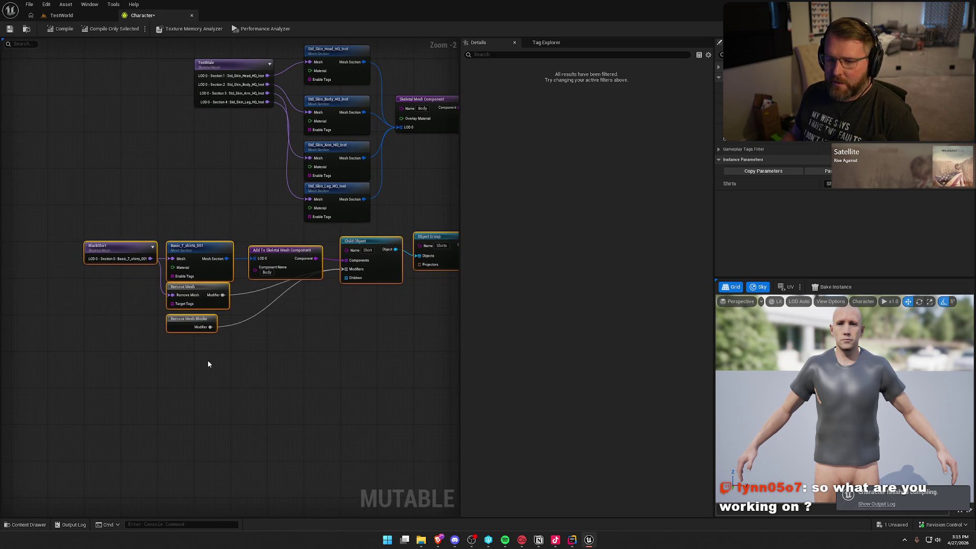
left_click(187, 343)
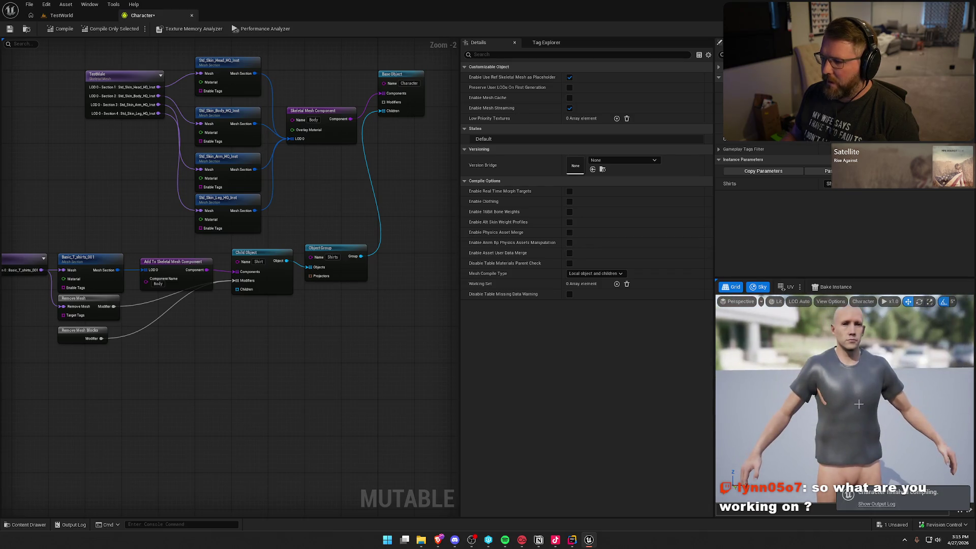
mouse_move(294, 395)
left_mouse_down()
mouse_move(340, 390)
mouse_move(336, 413)
left_mouse_up()
left_click_drag(377, 265, 375, 257)
left_click(376, 260)
left_click(588, 78)
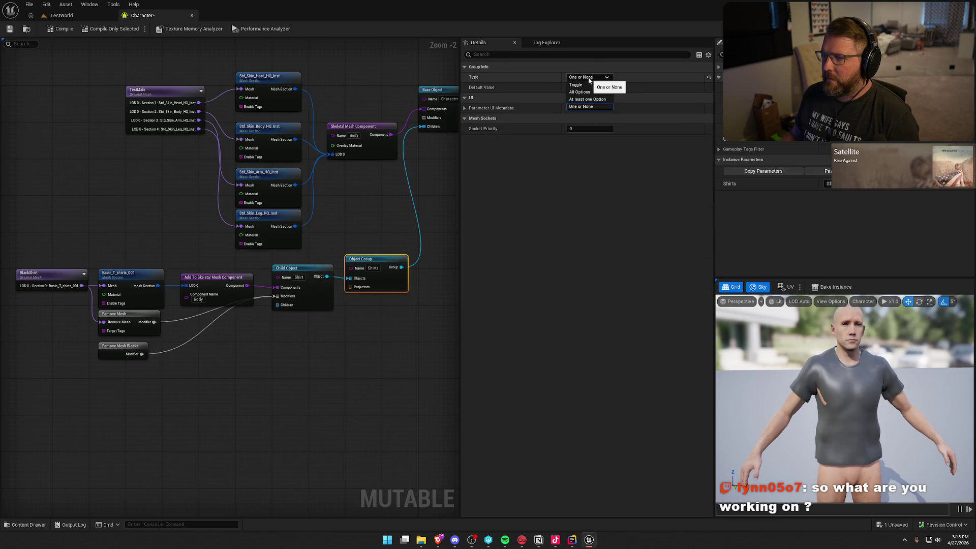
key("Escape")
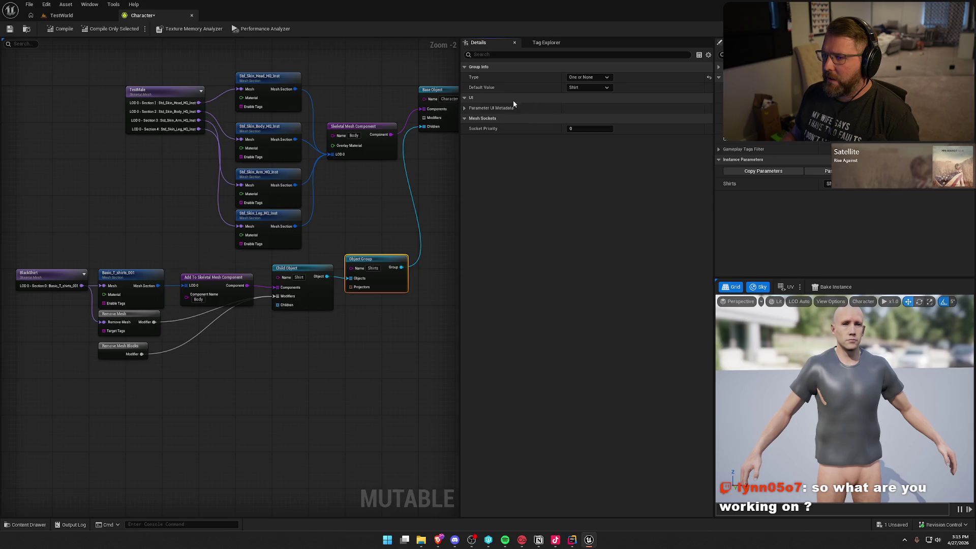
left_click(466, 107)
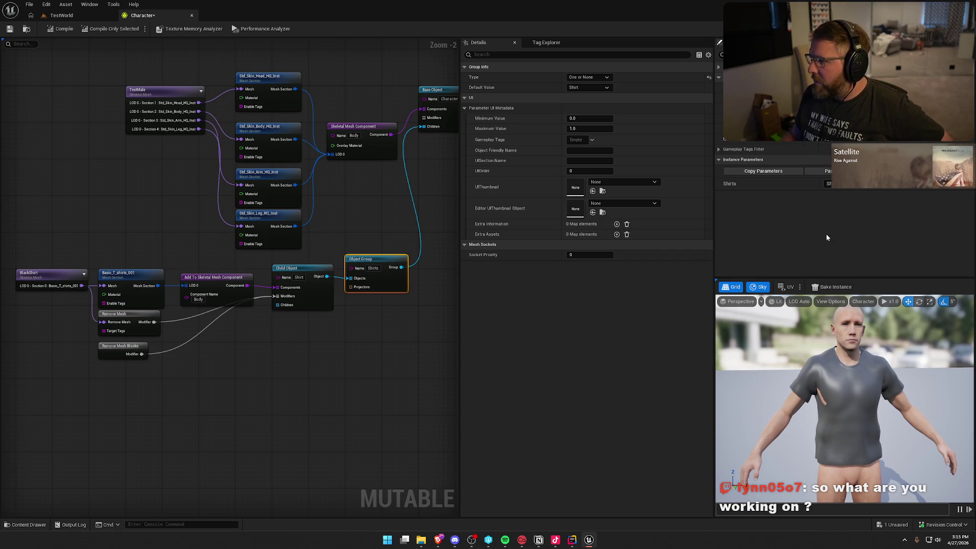
left_click(719, 69)
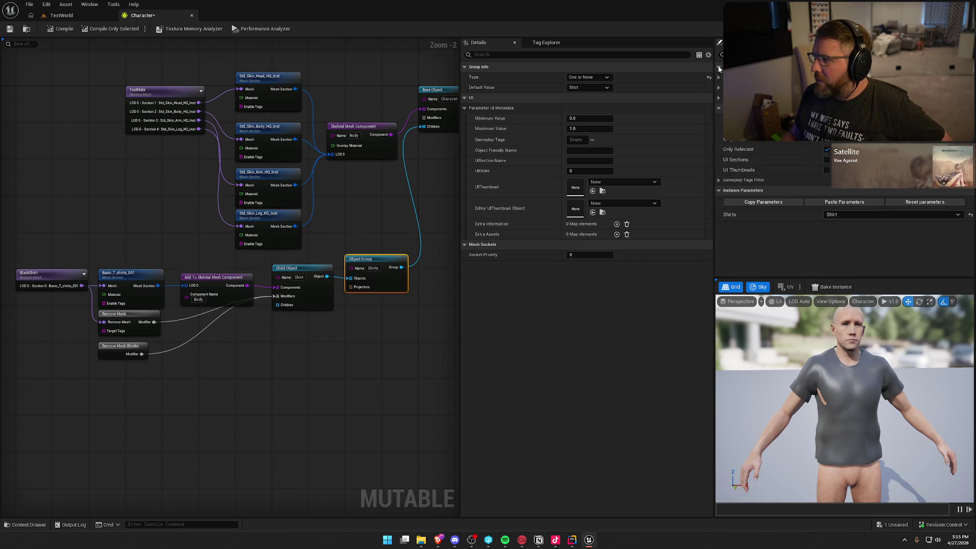
left_click(719, 69)
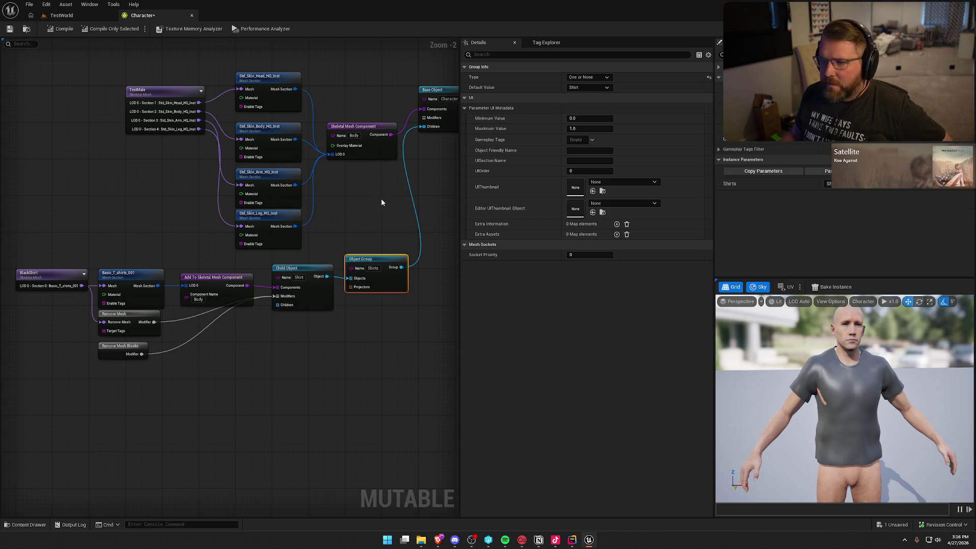
left_click_drag(367, 203, 321, 202)
left_click(413, 125)
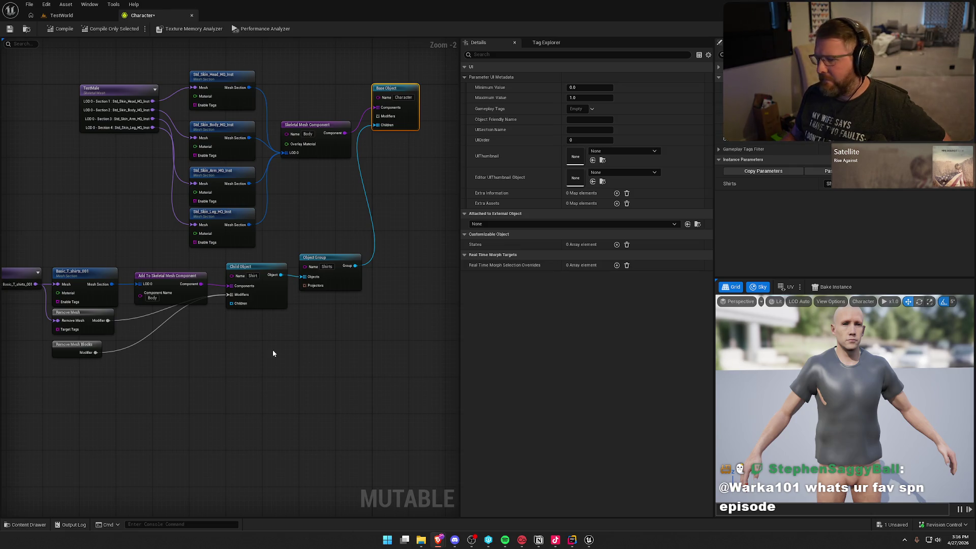
- Check the removal block, then show BlackShirt's LOD 0 - Section 0 : Basic_T_shirts_001 layout
left_click(73, 346)
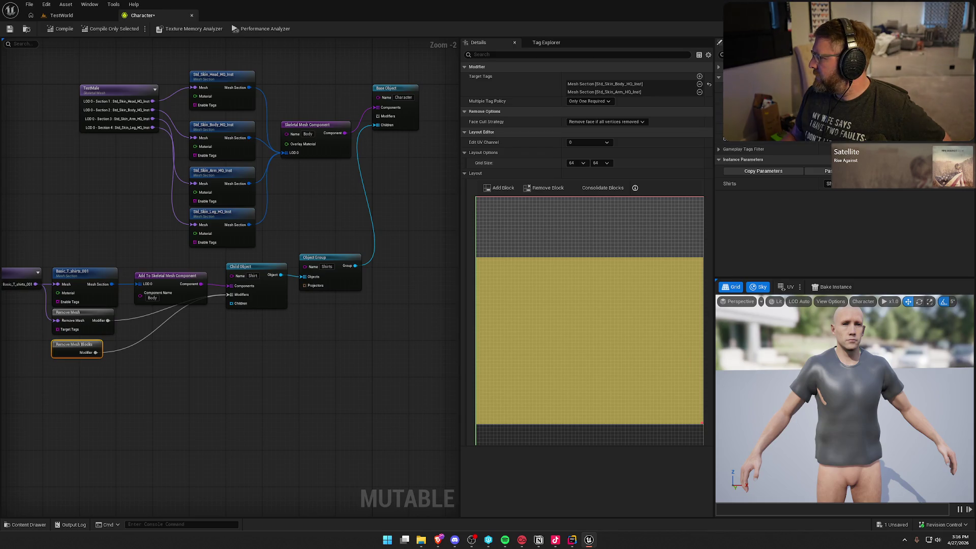
left_click(335, 385)
scroll(346, 322, "up", 2)
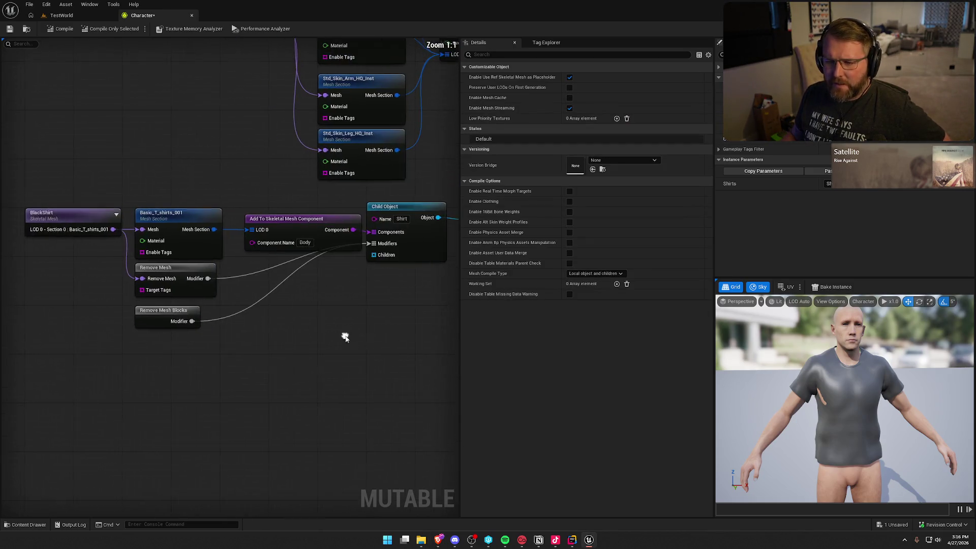
left_click(60, 224)
left_click_drag(60, 221, 120, 313)
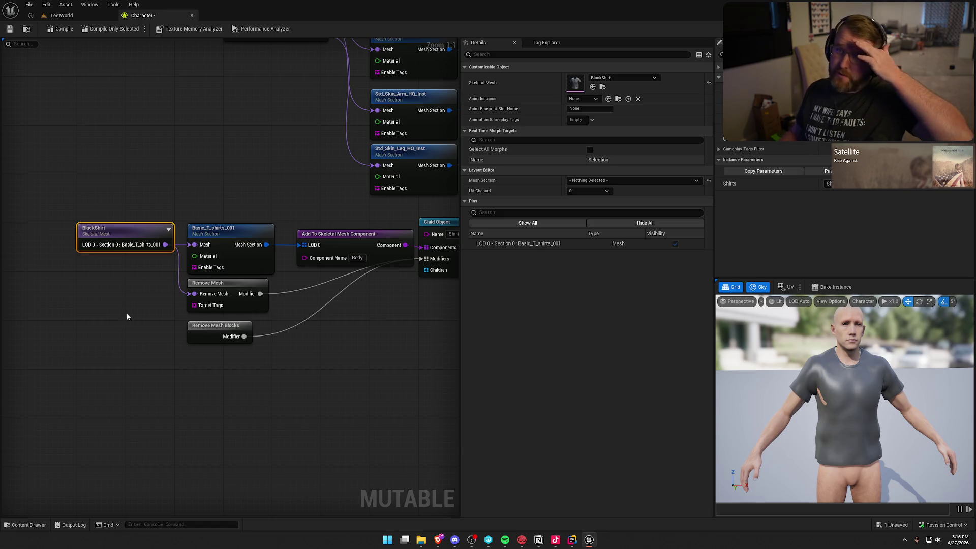
left_click(592, 180)
left_click(625, 197)
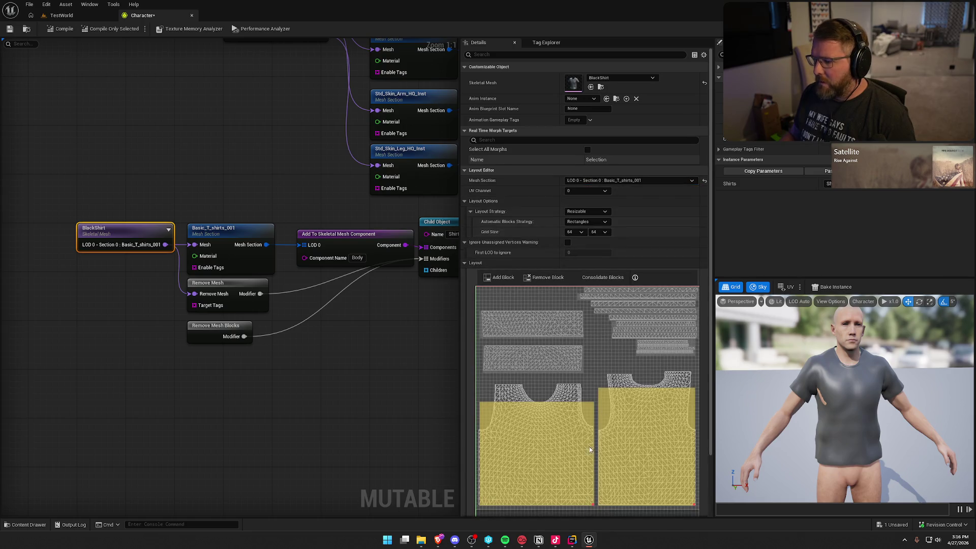